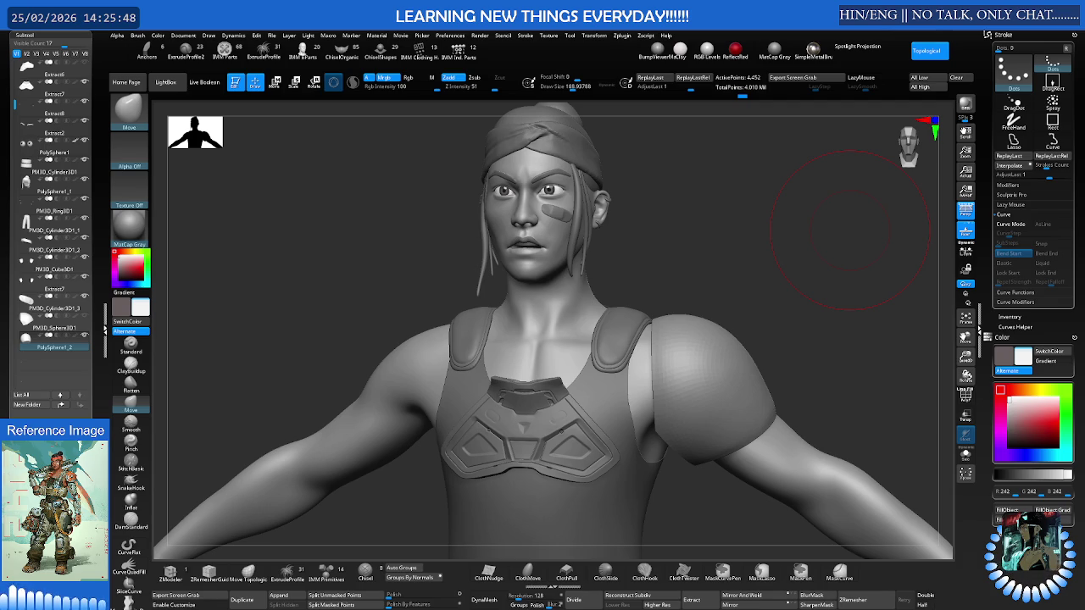
# Orbit to a close front view and isolate the shoulder dome with Solo (Ctrl+Shift+S)
pyautogui.moveTo(610, 257)
pyautogui.mouseDown()
pyautogui.moveTo(618, 274)
pyautogui.moveTo(605, 262)
pyautogui.mouseUp()
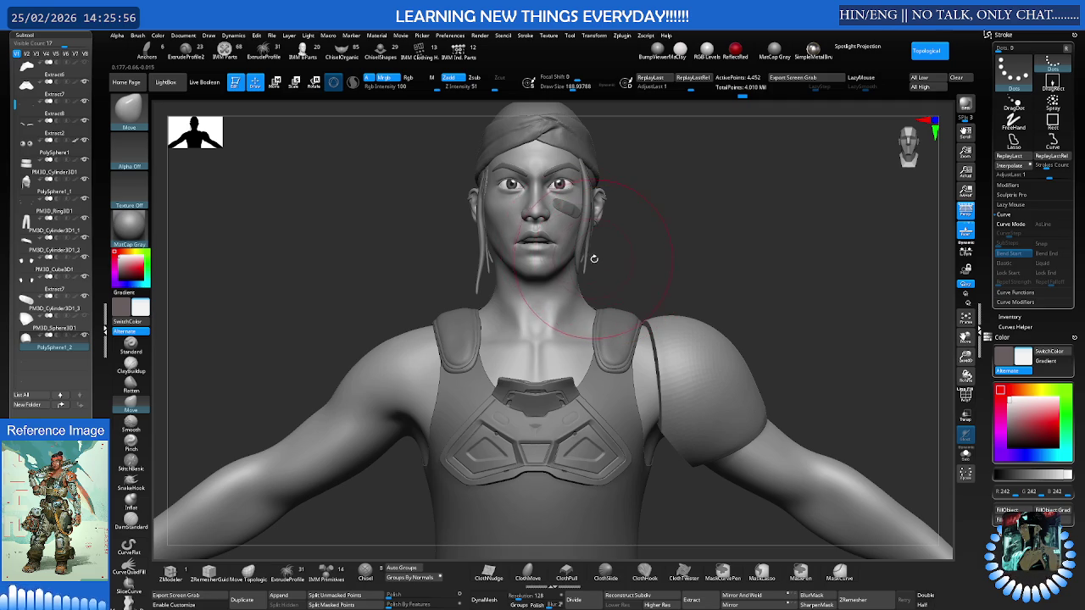
pyautogui.scroll(-2, 607, 258)
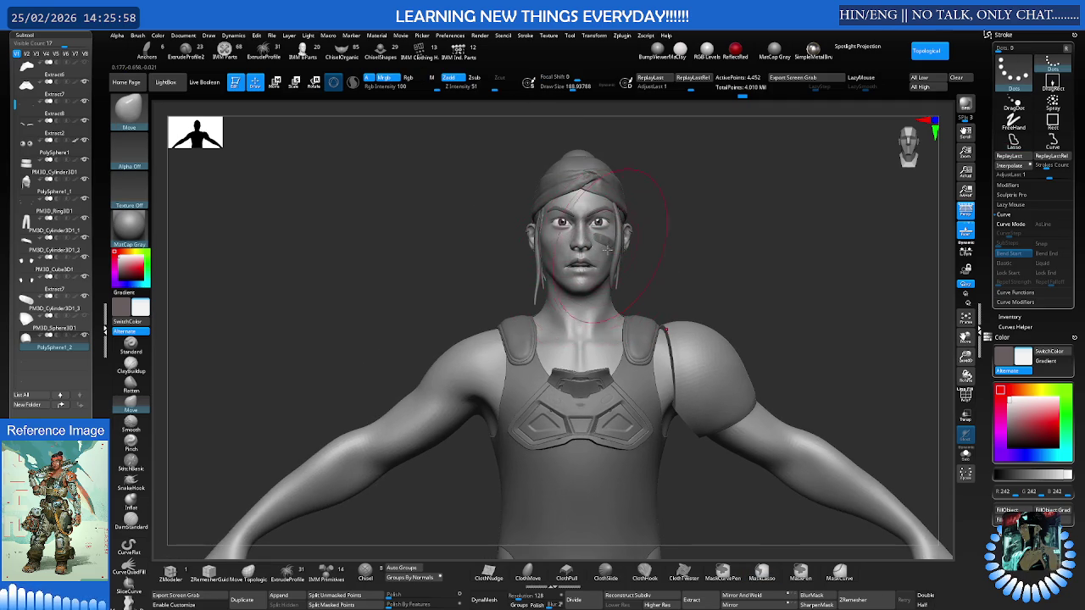
pyautogui.moveTo(585, 319); pyautogui.dragTo(588, 311)
pyautogui.scroll(3, 587, 311)
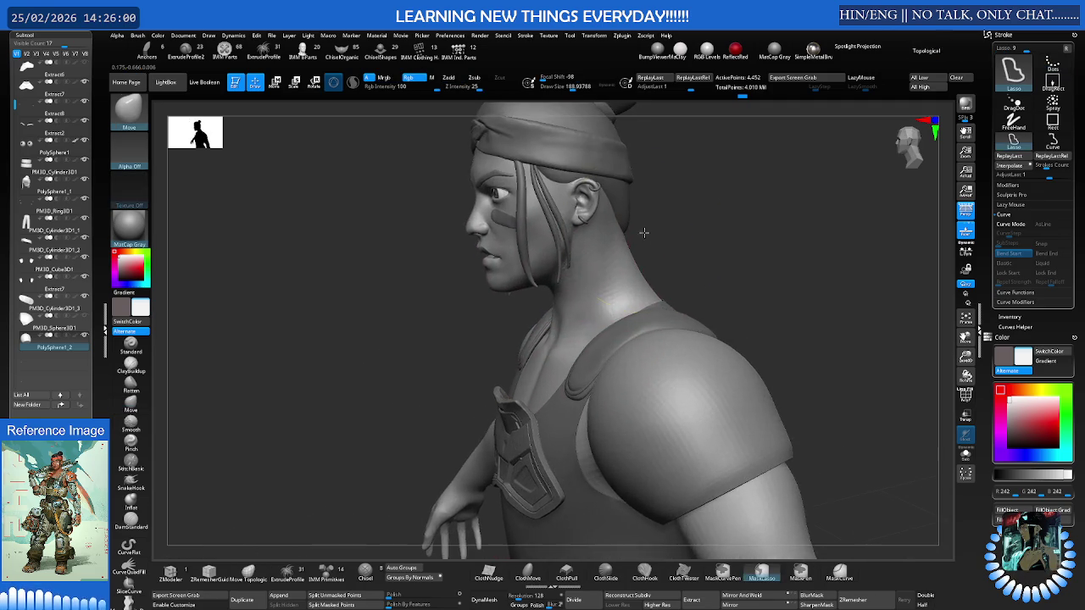
pyautogui.moveTo(642, 234)
pyautogui.mouseDown()
pyautogui.moveTo(641, 305)
pyautogui.moveTo(593, 291)
pyautogui.moveTo(647, 289)
pyautogui.mouseUp()
pyautogui.hotkey('ctrl', 'shift', 's')
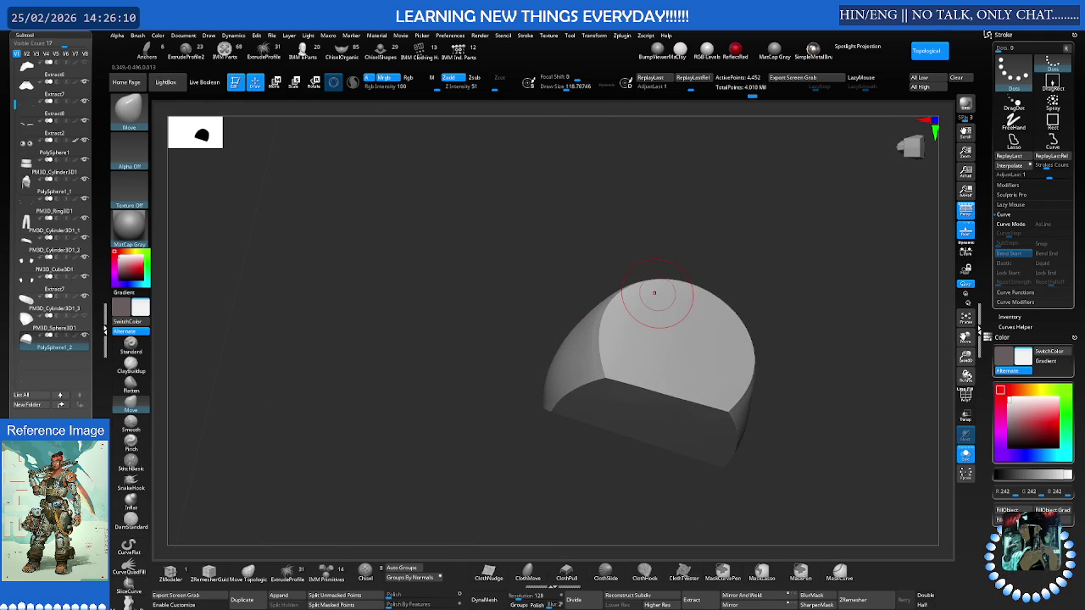
# Undo an accidental bump on the dome and turn it to face forward
pyautogui.moveTo(655, 293); pyautogui.dragTo(654, 279)
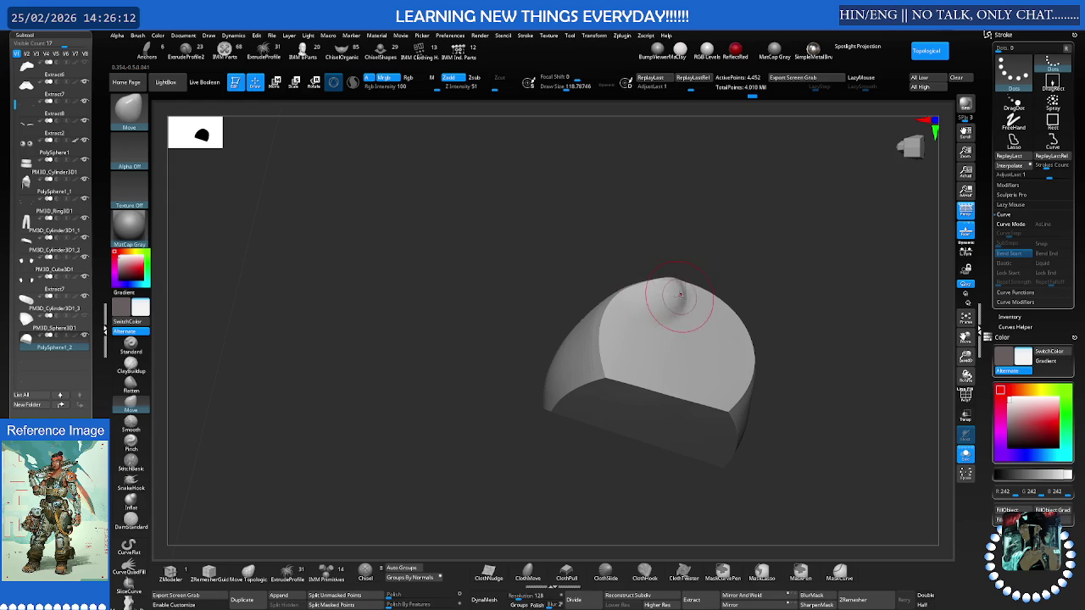
pyautogui.moveTo(644, 276)
pyautogui.mouseDown(button='right')
pyautogui.moveTo(632, 290)
pyautogui.moveTo(600, 256)
pyautogui.mouseUp(button='right')
pyautogui.hotkey('ctrl', 'z')
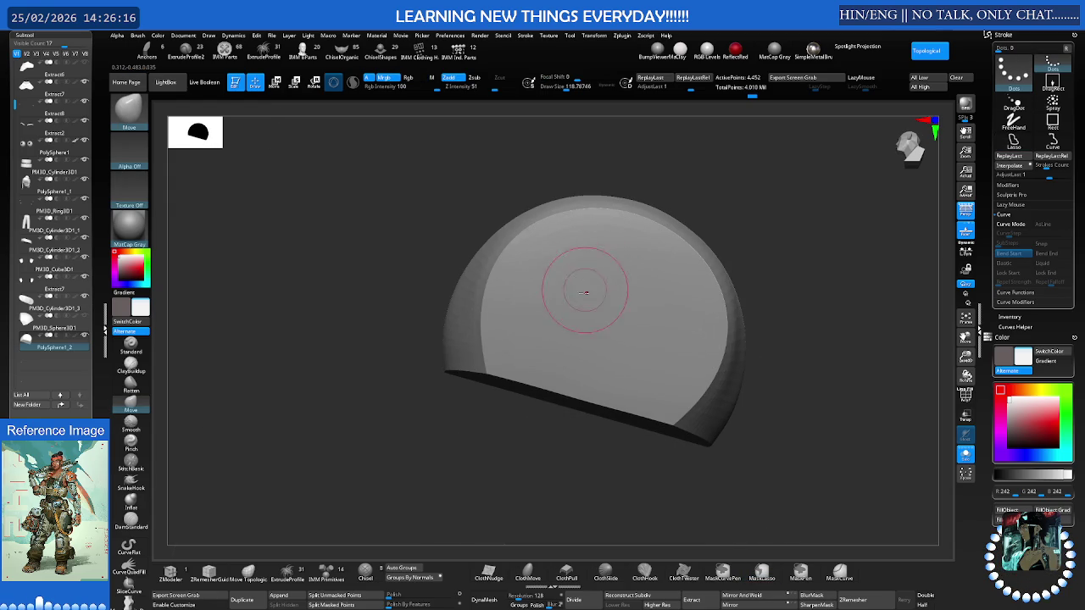
pyautogui.moveTo(581, 303)
pyautogui.mouseDown(button='right')
pyautogui.moveTo(599, 286)
pyautogui.moveTo(587, 292)
pyautogui.mouseUp(button='right')
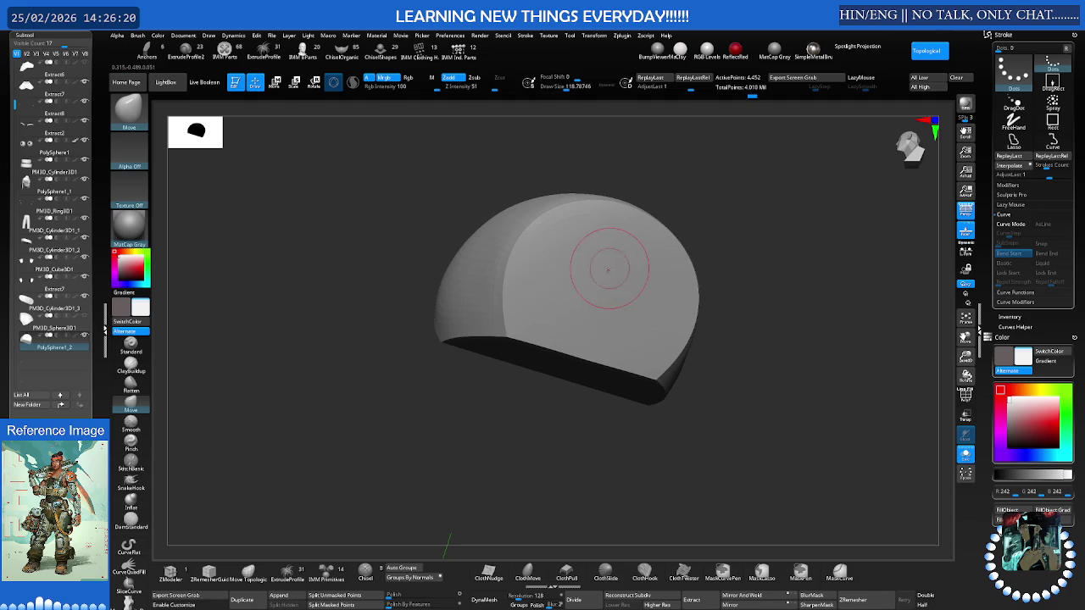
pyautogui.press('ctrl')
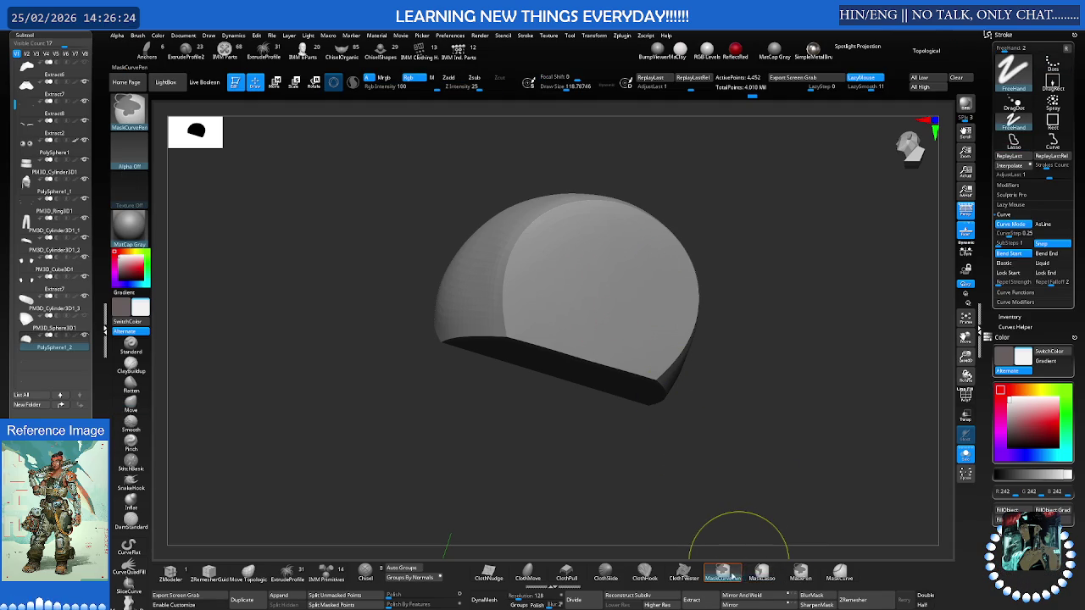
pyautogui.moveTo(606, 266); pyautogui.dragTo(610, 262, button='right')
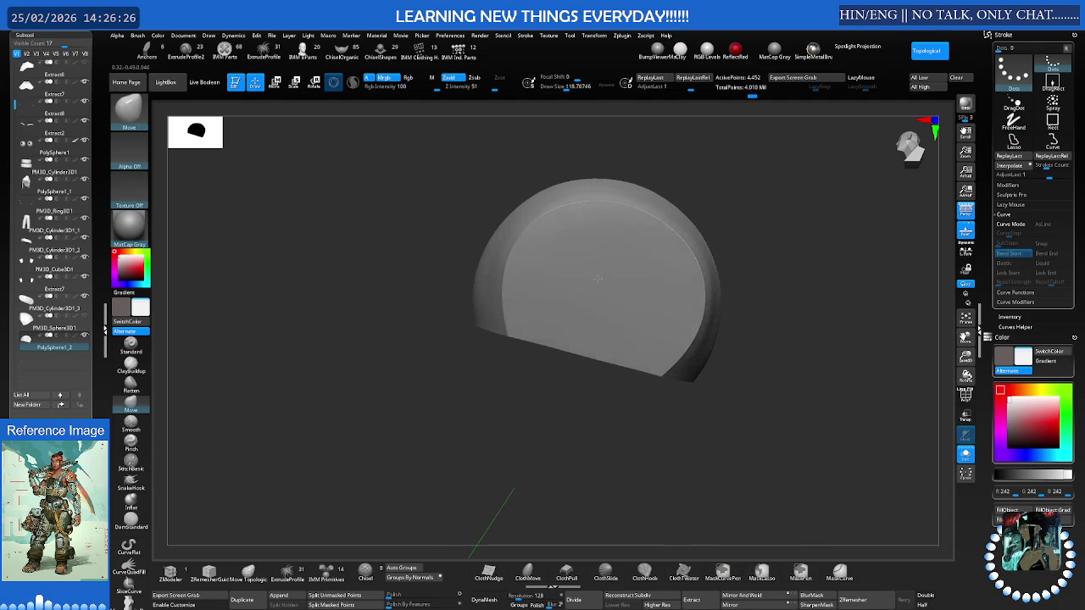
# Paint a curved mask band across the dome's outer face
pyautogui.keyDown('ctrl'); pyautogui.moveTo(610, 262); pyautogui.dragTo(593, 252); pyautogui.keyUp('ctrl')
pyautogui.hotkey('ctrl', 'z')
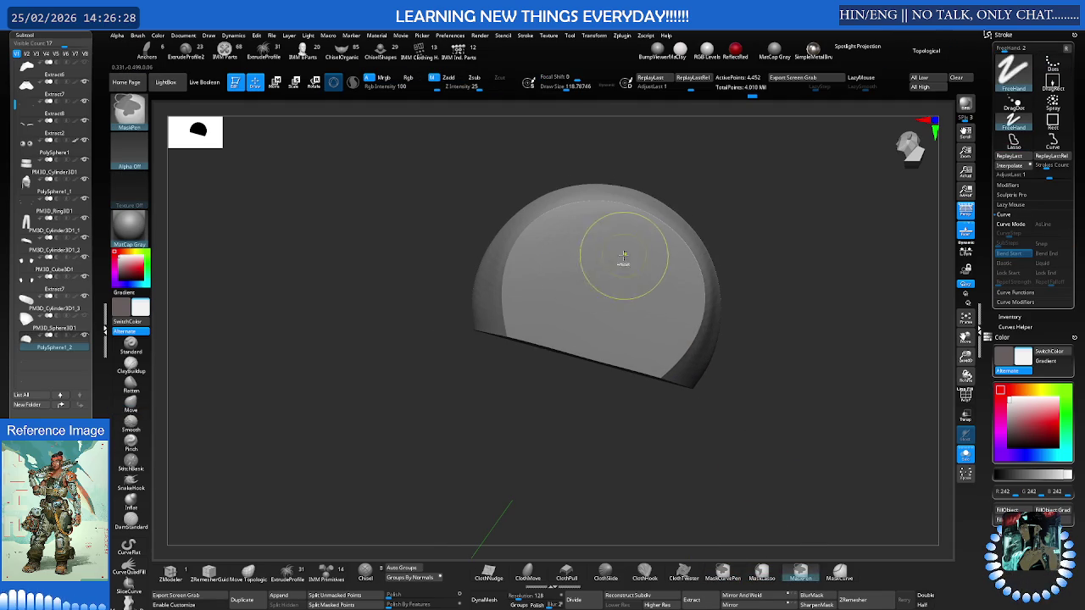
pyautogui.press('d')
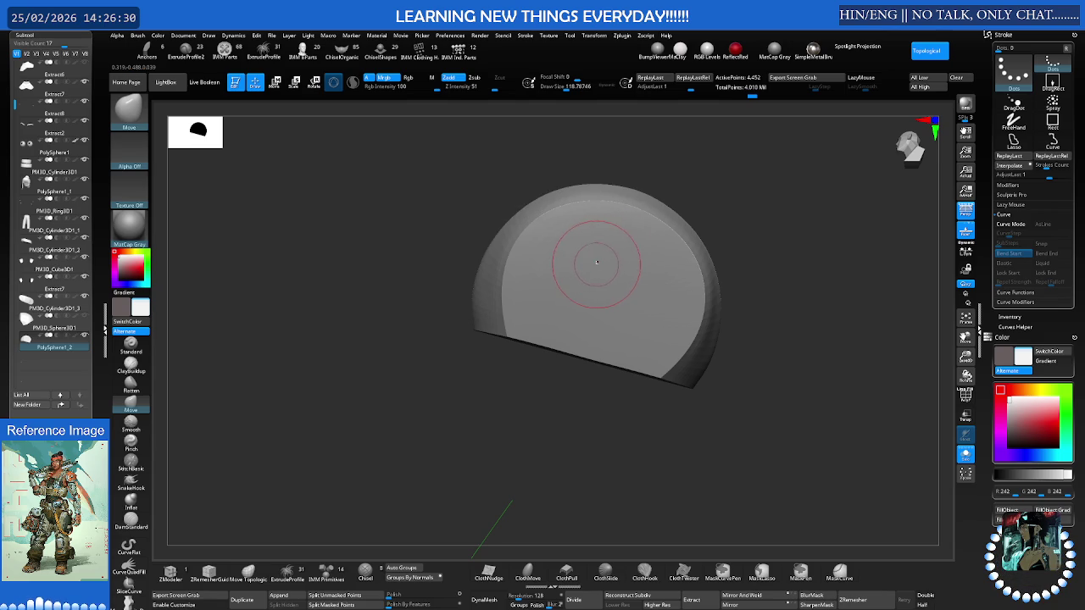
pyautogui.keyDown('ctrl'); pyautogui.moveTo(593, 249); pyautogui.dragTo(566, 326); pyautogui.keyUp('ctrl')
pyautogui.moveTo(568, 276)
pyautogui.keyDown('ctrl'); pyautogui.mouseDown()
pyautogui.moveTo(636, 263)
pyautogui.moveTo(649, 297)
pyautogui.moveTo(638, 328)
pyautogui.moveTo(588, 336)
pyautogui.moveTo(621, 348)
pyautogui.mouseUp(); pyautogui.keyUp('ctrl')
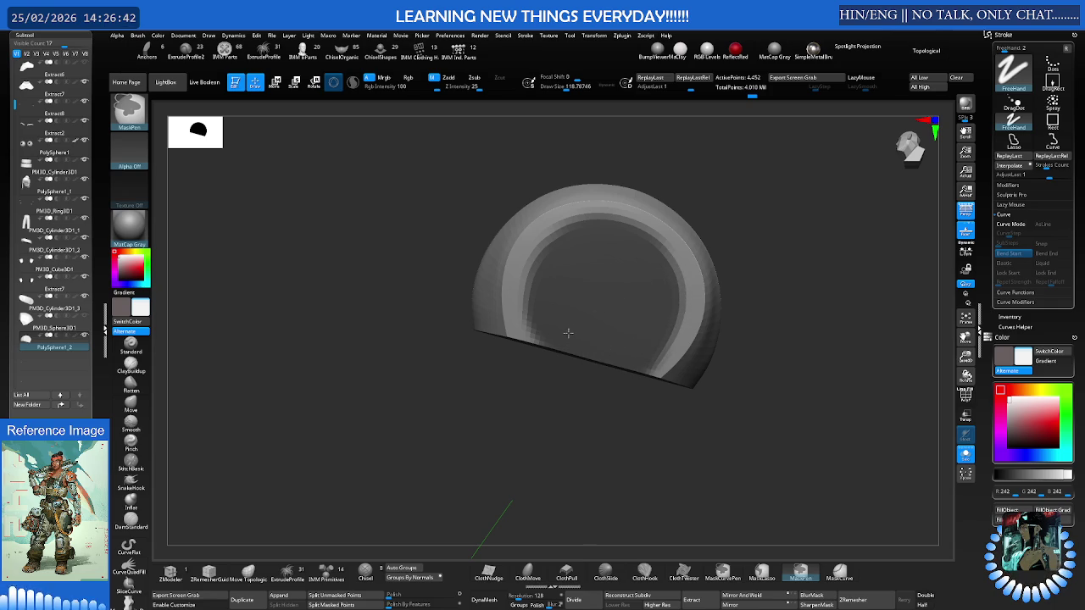
# Extend the masked band across the top of the ring and down the left side
pyautogui.moveTo(622, 269); pyautogui.dragTo(610, 270, button='right')
pyautogui.keyDown('ctrl'); pyautogui.moveTo(610, 269); pyautogui.dragTo(543, 334); pyautogui.keyUp('ctrl')
pyautogui.press('b')
pyautogui.press('m')
pyautogui.press('v')
pyautogui.moveTo(542, 335)
pyautogui.mouseDown(button='right')
pyautogui.moveTo(571, 306)
pyautogui.moveTo(559, 292)
pyautogui.mouseUp(button='right')
pyautogui.moveTo(559, 293)
pyautogui.keyDown('ctrl'); pyautogui.mouseDown()
pyautogui.moveTo(521, 318)
pyautogui.moveTo(555, 371)
pyautogui.moveTo(597, 359)
pyautogui.moveTo(625, 303)
pyautogui.moveTo(569, 339)
pyautogui.mouseUp(); pyautogui.keyUp('ctrl')
pyautogui.moveTo(612, 298)
pyautogui.mouseDown(button='right')
pyautogui.moveTo(667, 295)
pyautogui.moveTo(653, 291)
pyautogui.moveTo(676, 279)
pyautogui.mouseUp(button='right')
pyautogui.hotkey('shift', 'f')
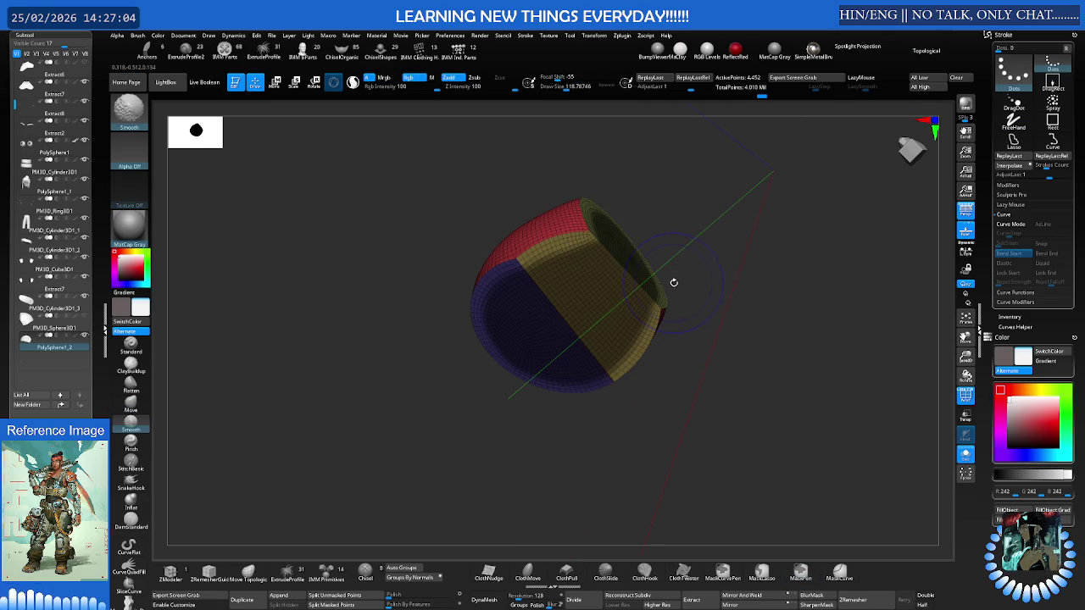
# Display Polyframe with polygroup colours and zoom into a front view of the dome
pyautogui.hotkey('shift', 'f')
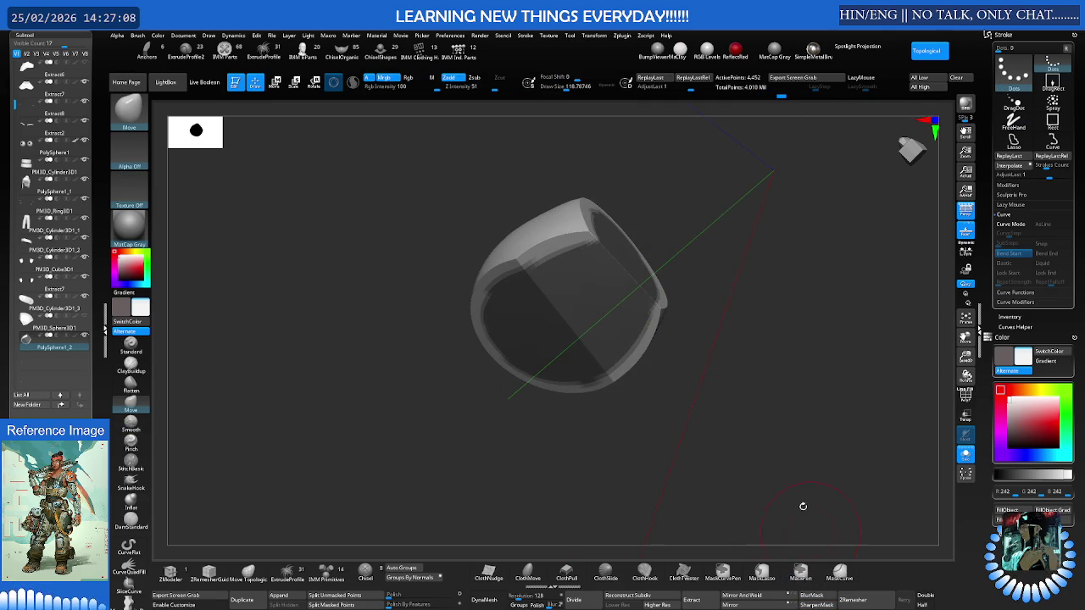
pyautogui.hotkey('shift', 'f')
pyautogui.moveTo(652, 291)
pyautogui.keyDown('shift'); pyautogui.mouseDown(button='right')
pyautogui.moveTo(598, 254)
pyautogui.moveTo(621, 340)
pyautogui.mouseUp(button='right'); pyautogui.keyUp('shift')
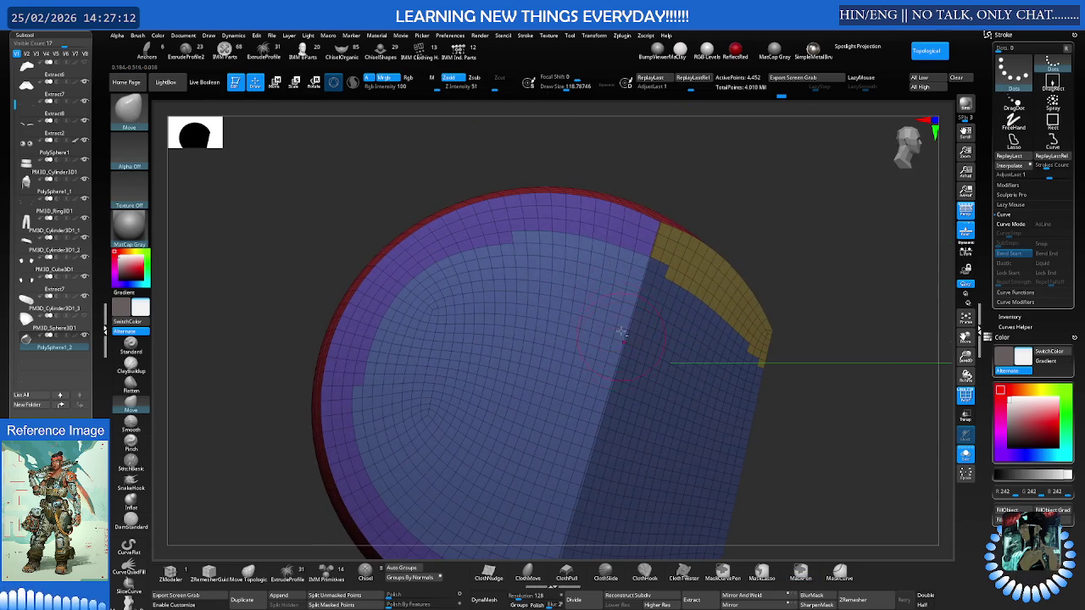
pyautogui.press('shift')
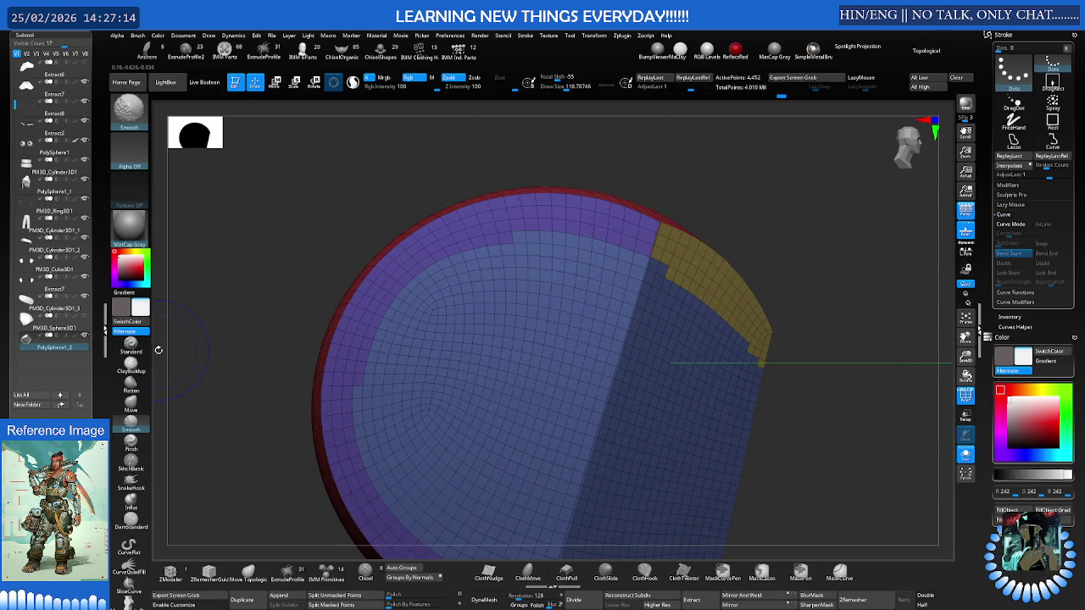
pyautogui.scroll(3, 51, 254)
pyautogui.scroll(3, 51, 255)
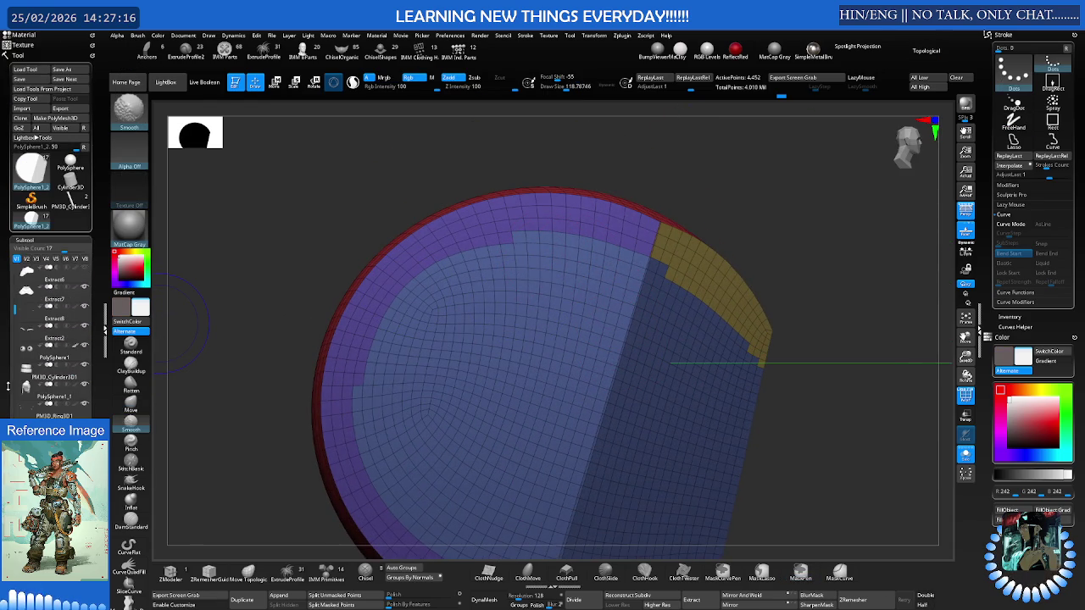
pyautogui.click(30, 54)
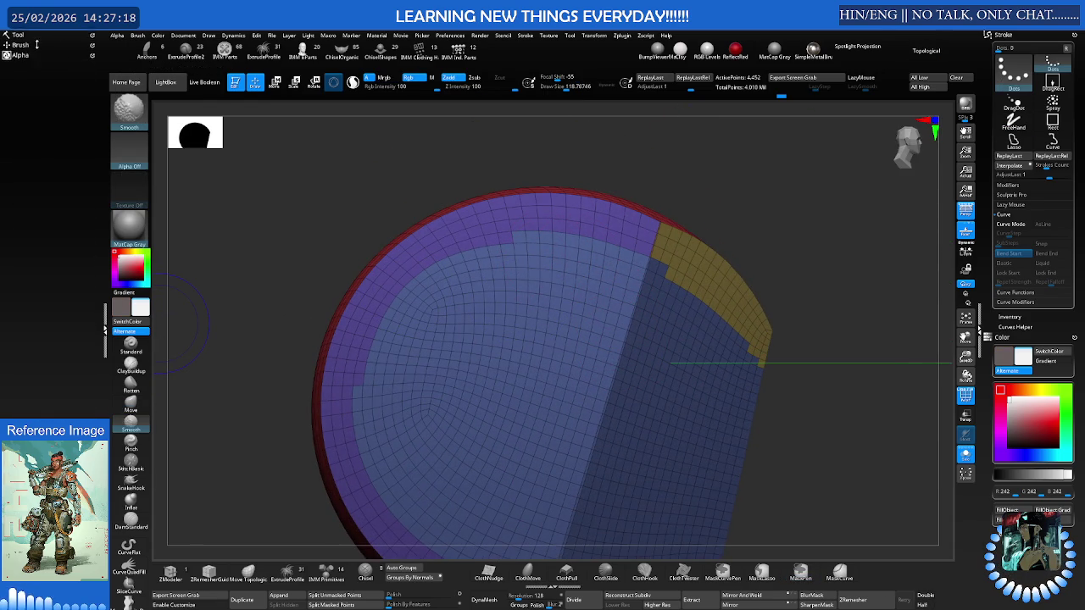
pyautogui.click(36, 45)
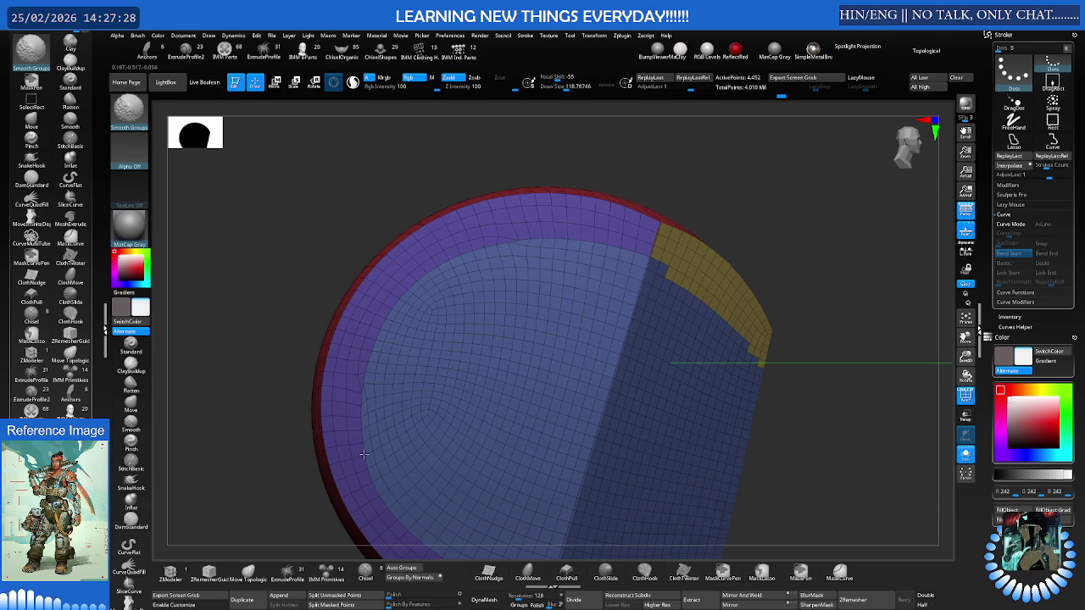
# Alternate topological Move and Smooth Groups to even out the polygroup borders
pyautogui.press('b')
pyautogui.press('m')
pyautogui.press('v')
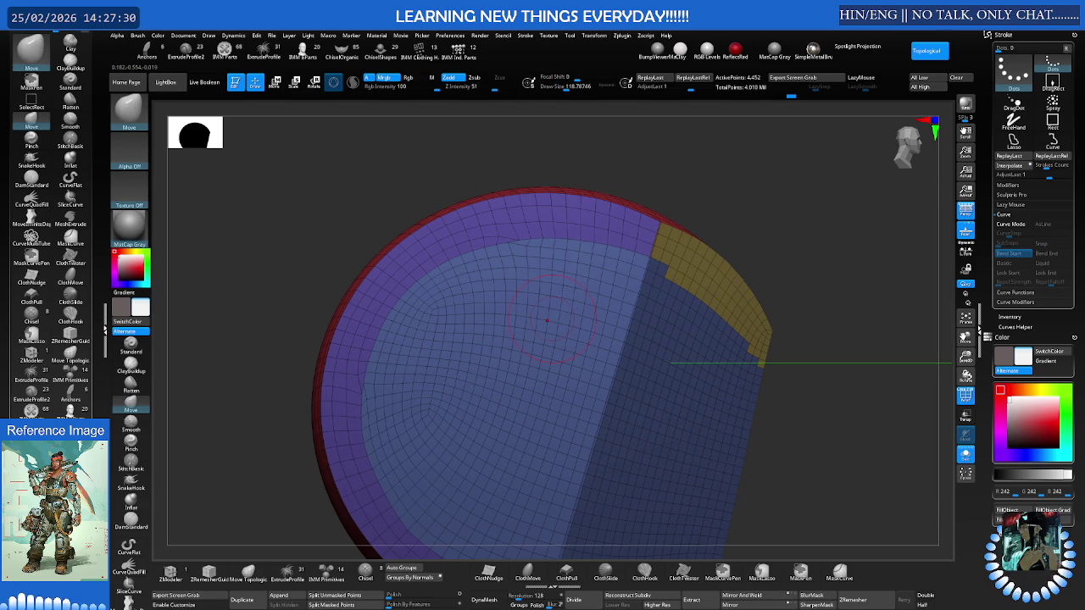
pyautogui.moveTo(536, 341)
pyautogui.mouseDown(button='right')
pyautogui.moveTo(588, 271)
pyautogui.moveTo(593, 315)
pyautogui.moveTo(567, 308)
pyautogui.mouseUp(button='right')
pyautogui.press('shift')
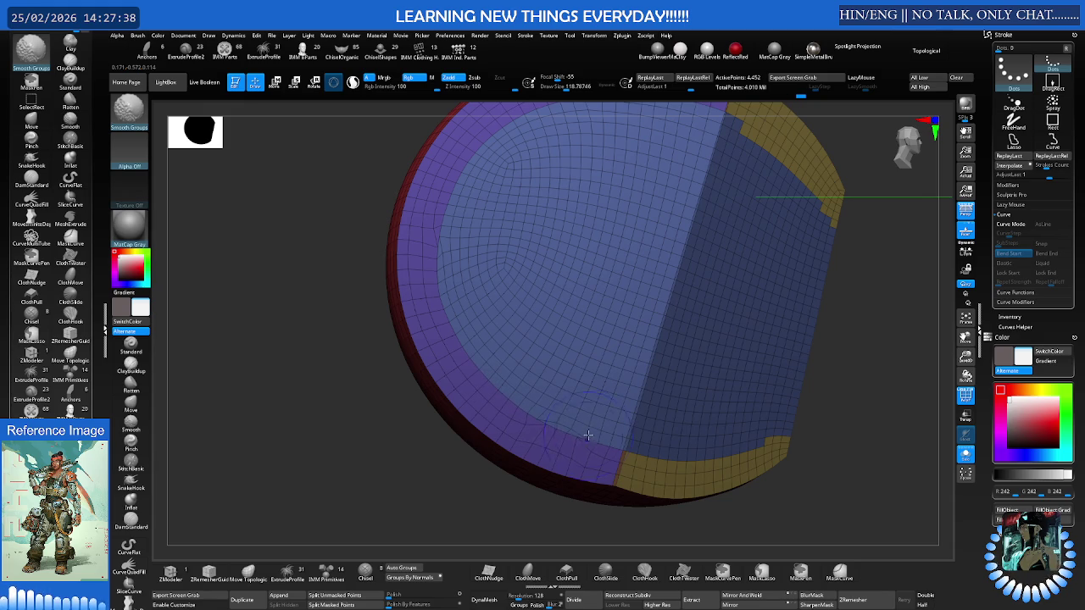
pyautogui.moveTo(683, 418)
pyautogui.mouseDown(button='right')
pyautogui.moveTo(675, 412)
pyautogui.moveTo(653, 438)
pyautogui.mouseUp(button='right')
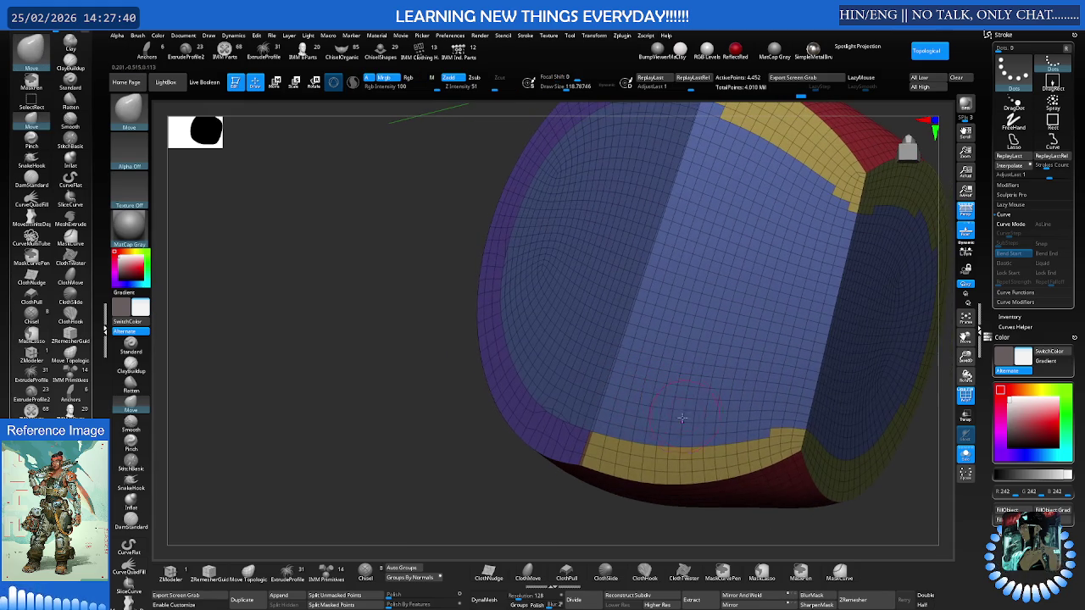
pyautogui.press('shift')
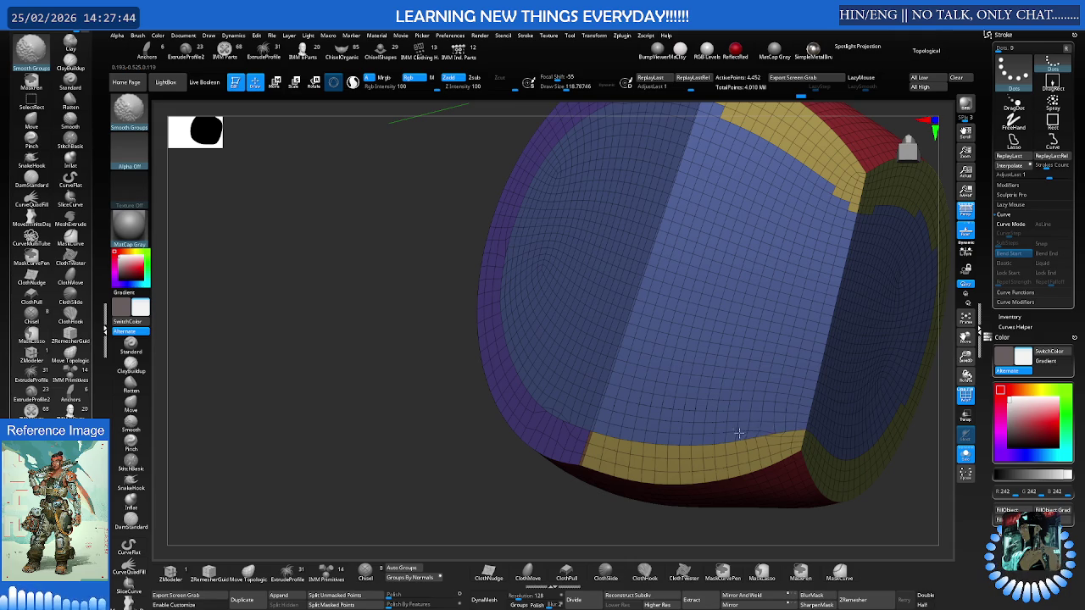
pyautogui.moveTo(770, 399); pyautogui.dragTo(739, 250, button='right')
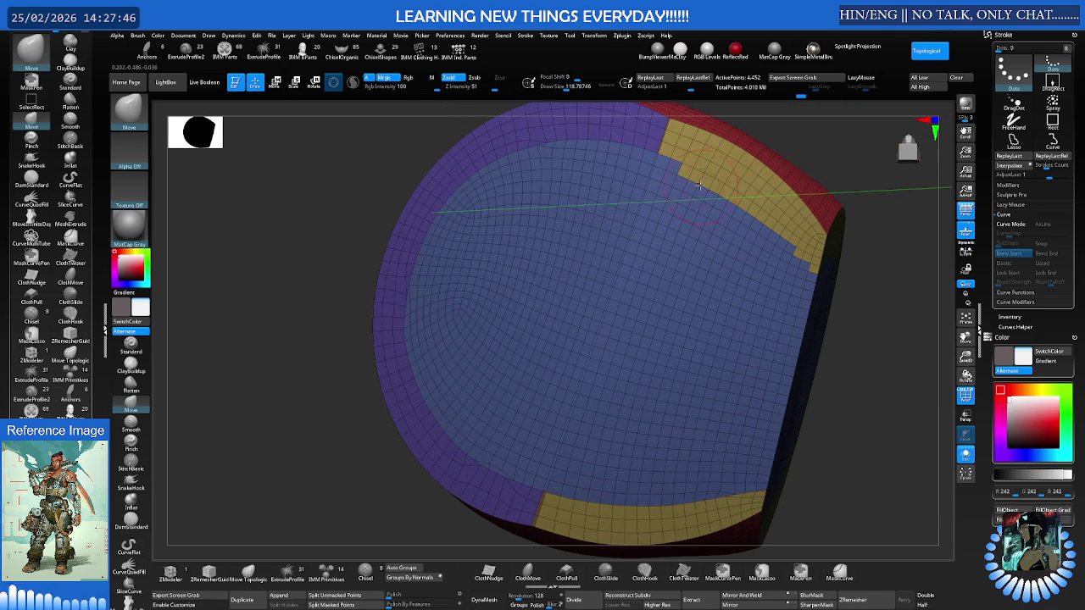
pyautogui.press('shift')
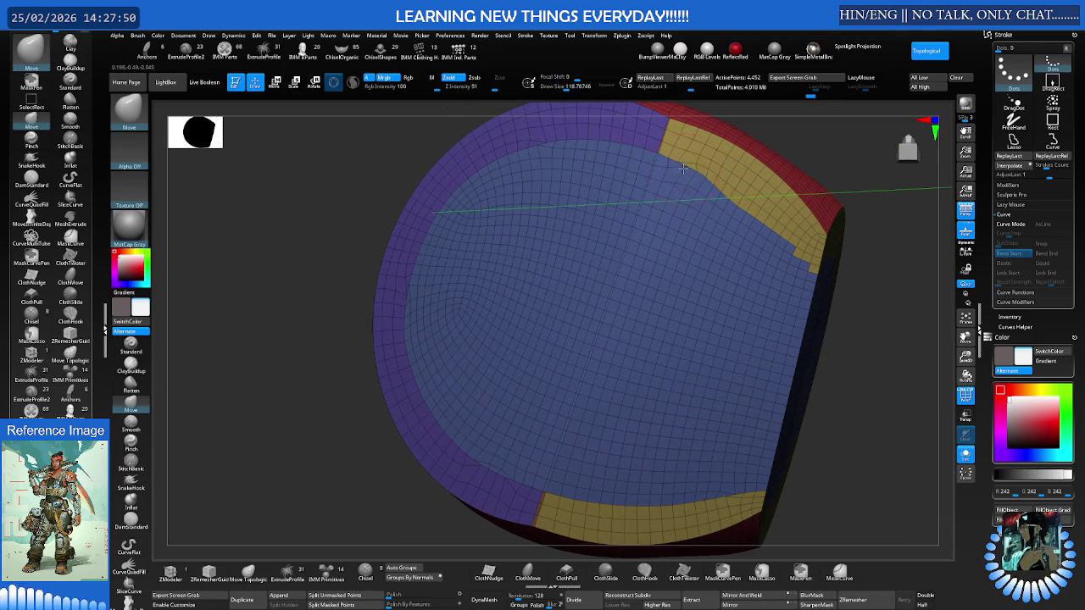
# Reshape the corner beside the yellow band with topological Move
pyautogui.press('ctrl')
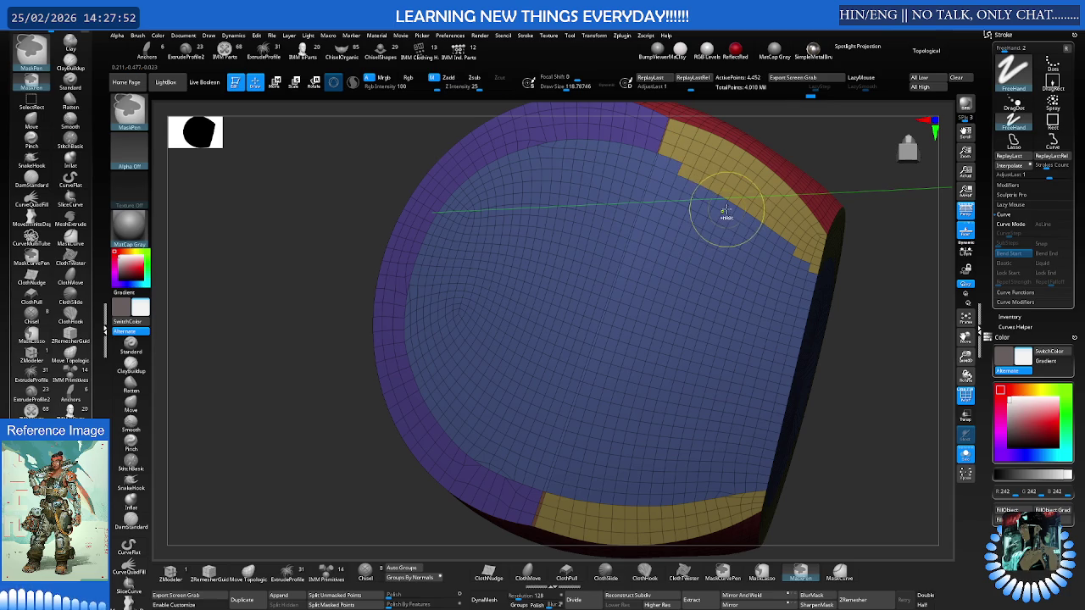
pyautogui.press('b')
pyautogui.press('m')
pyautogui.press('v')
pyautogui.moveTo(729, 216); pyautogui.dragTo(738, 226, button='right')
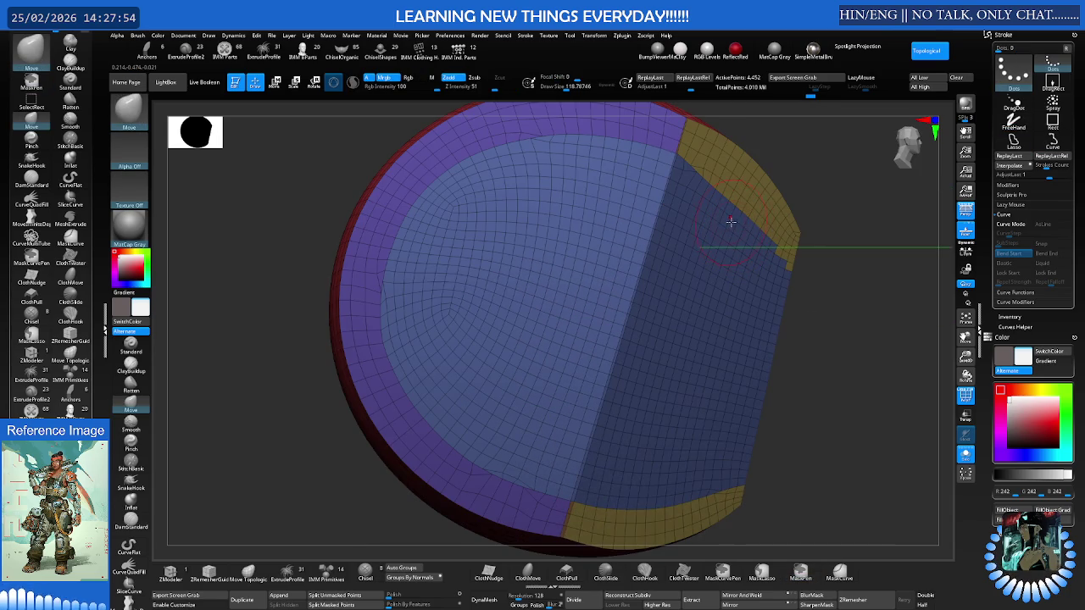
# Select the Nudge brush and smooth the shell's polygroup borders
pyautogui.press('b')
pyautogui.press('n')
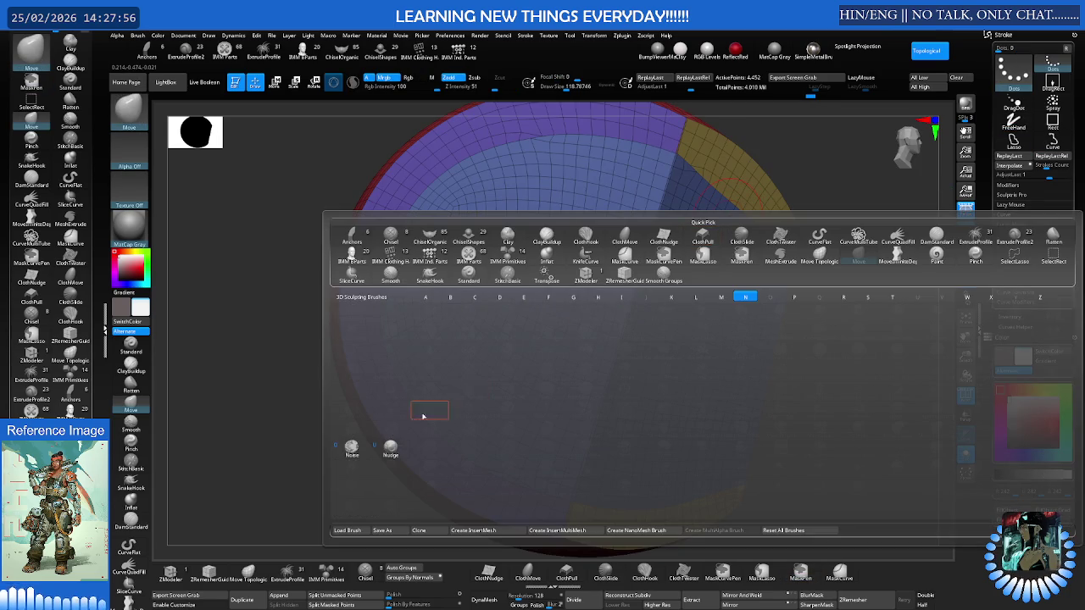
pyautogui.press('u')
pyautogui.moveTo(649, 296)
pyautogui.mouseDown(button='right')
pyautogui.moveTo(719, 254)
pyautogui.moveTo(709, 223)
pyautogui.mouseUp(button='right')
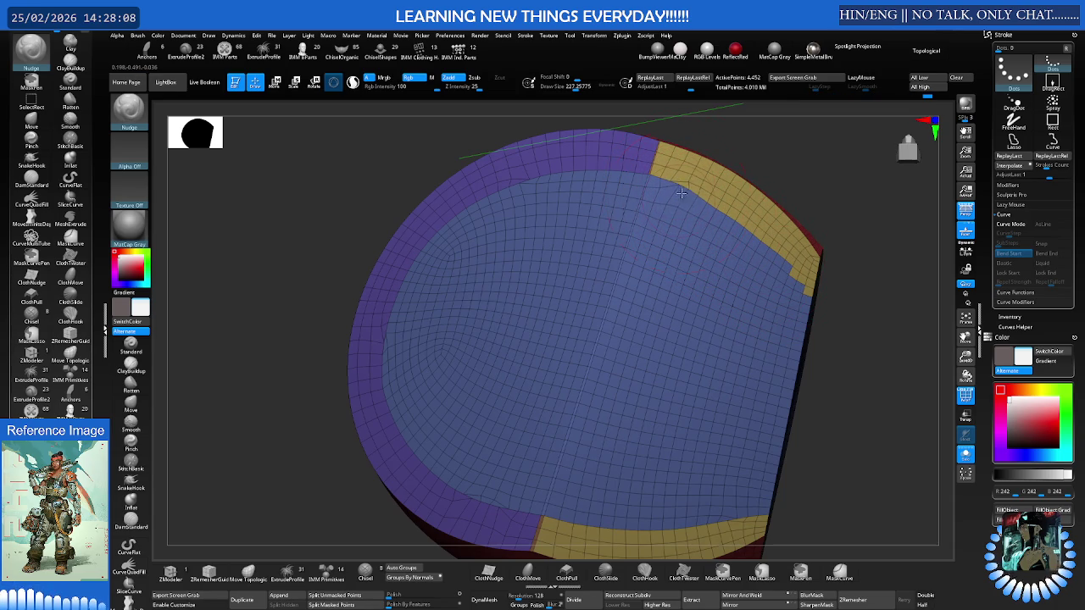
pyautogui.press('shift')
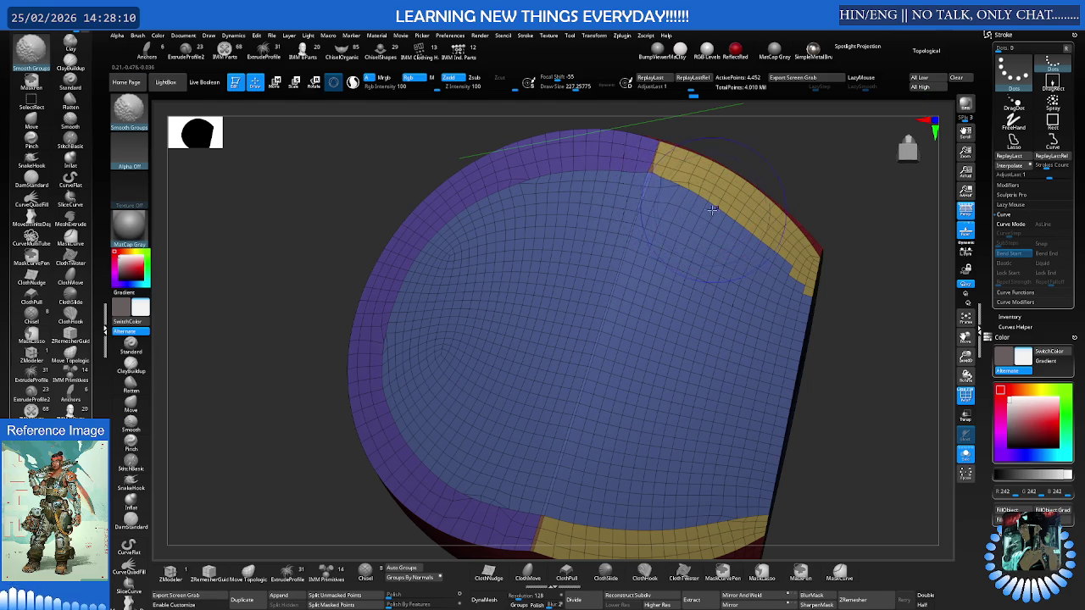
pyautogui.press('ctrl')
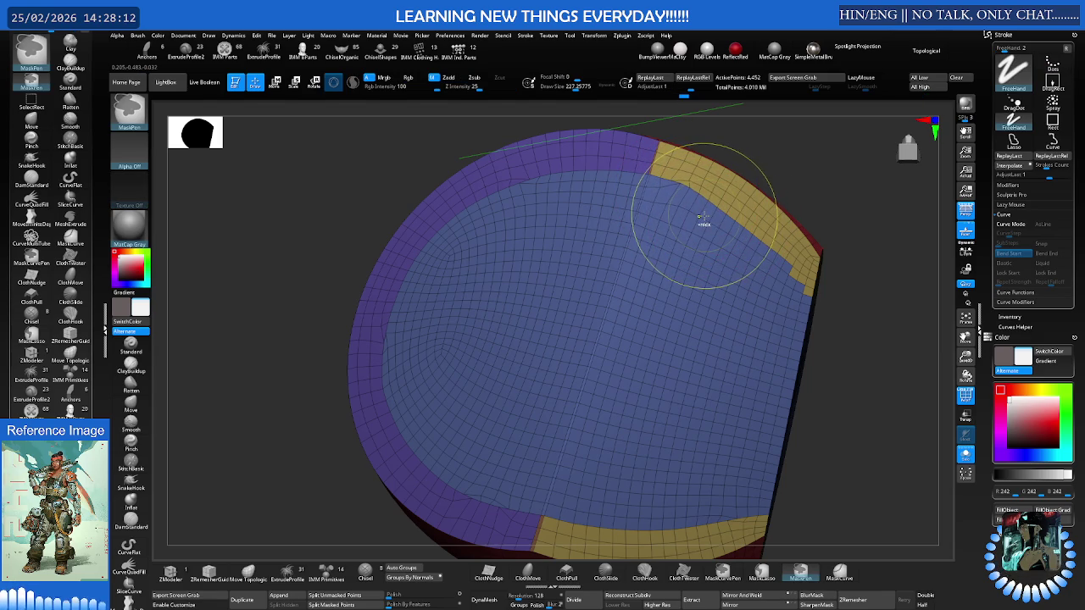
pyautogui.press('shift')
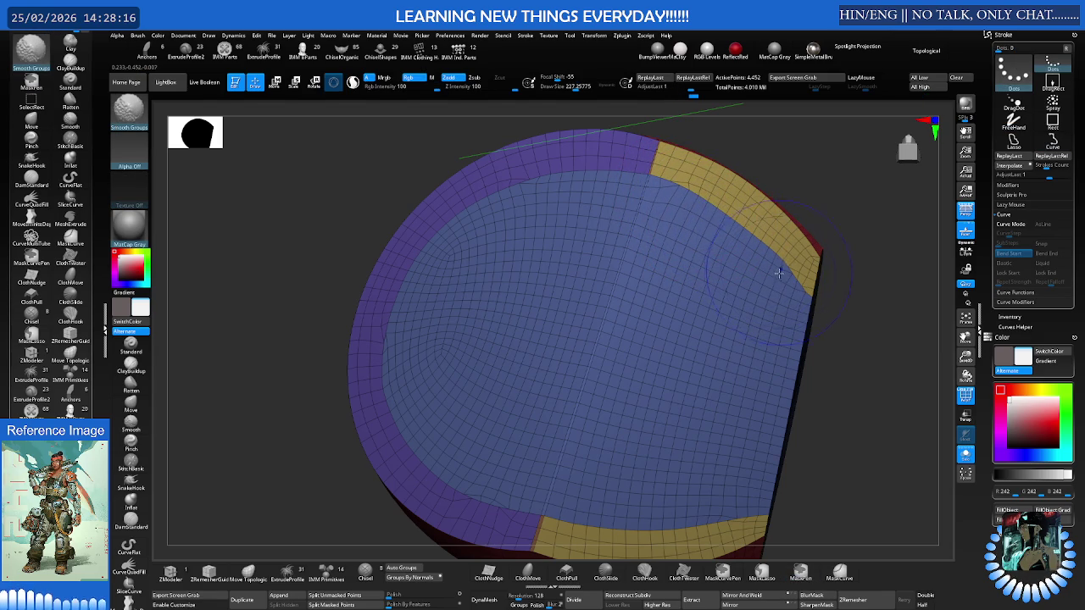
# Turn the shell to bring the blue face forward and relax its mesh
pyautogui.moveTo(777, 266)
pyautogui.mouseDown(button='right')
pyautogui.moveTo(743, 249)
pyautogui.moveTo(782, 280)
pyautogui.moveTo(726, 268)
pyautogui.mouseUp(button='right')
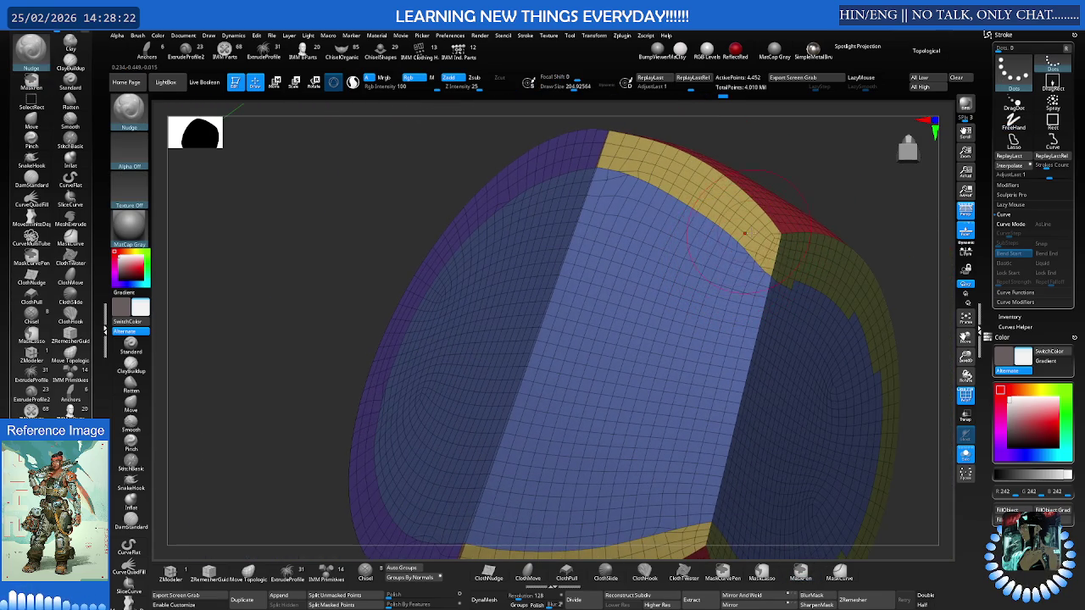
pyautogui.moveTo(788, 296); pyautogui.dragTo(777, 280, button='right')
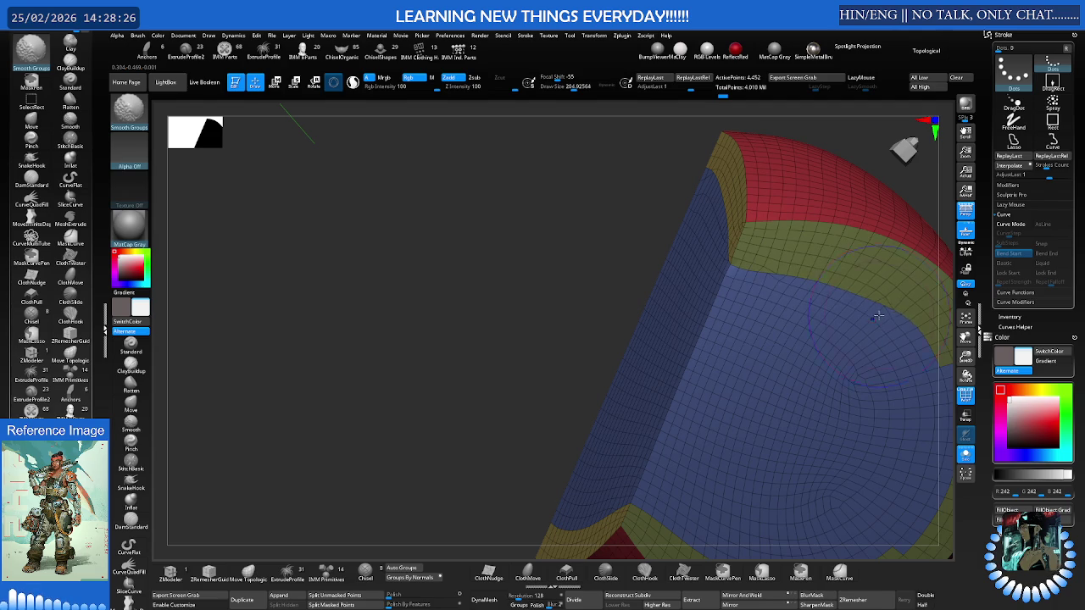
pyautogui.moveTo(878, 317); pyautogui.dragTo(773, 263, button='right')
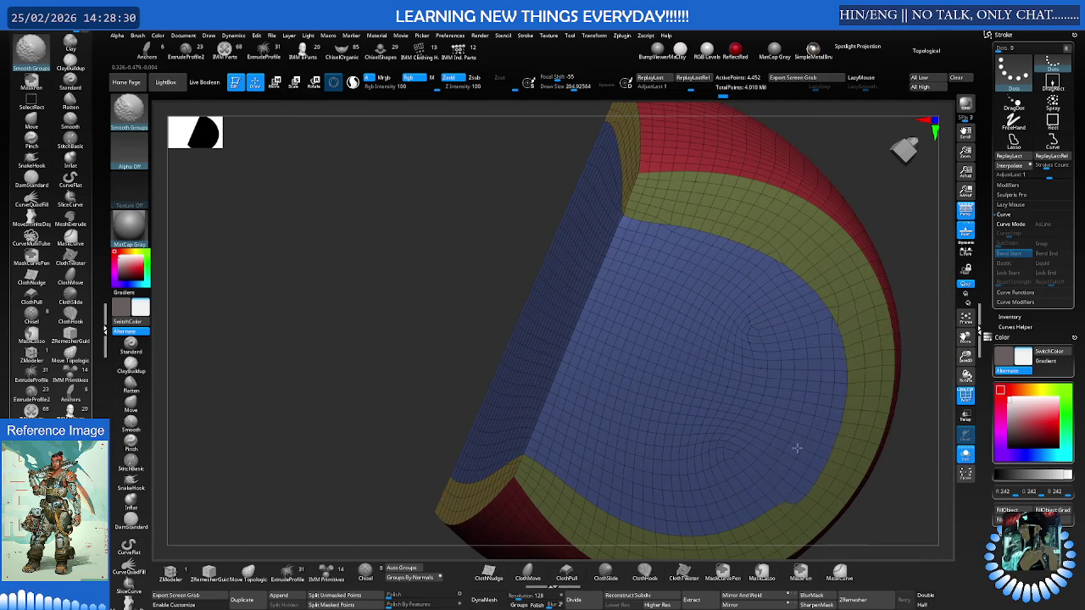
pyautogui.moveTo(836, 340)
pyautogui.mouseDown(button='right')
pyautogui.moveTo(796, 339)
pyautogui.moveTo(788, 360)
pyautogui.mouseUp(button='right')
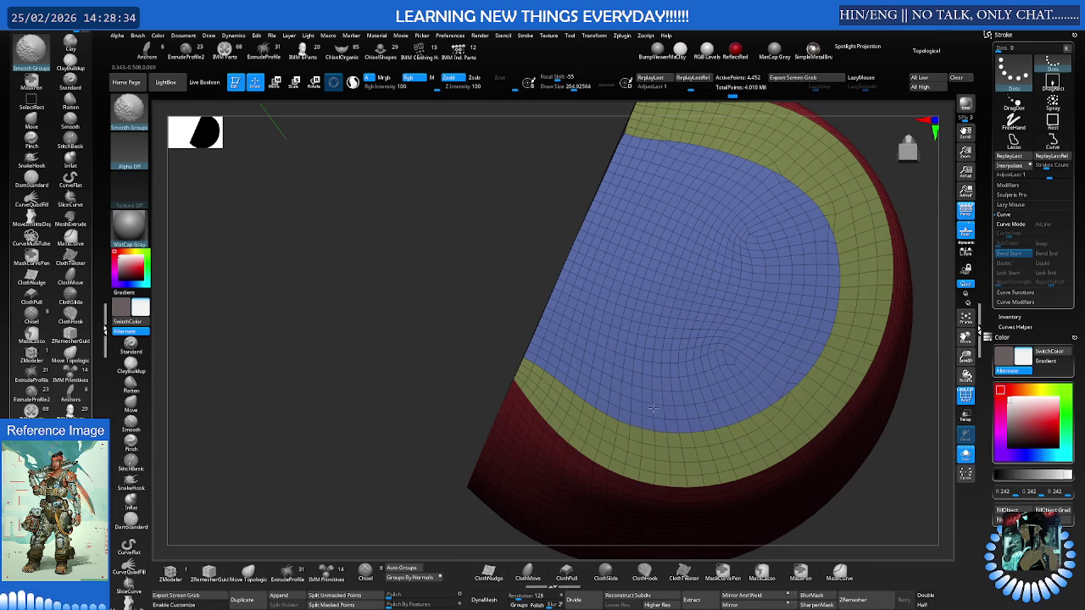
pyautogui.keyDown('shift'); pyautogui.moveTo(615, 352); pyautogui.dragTo(653, 315); pyautogui.keyUp('shift')
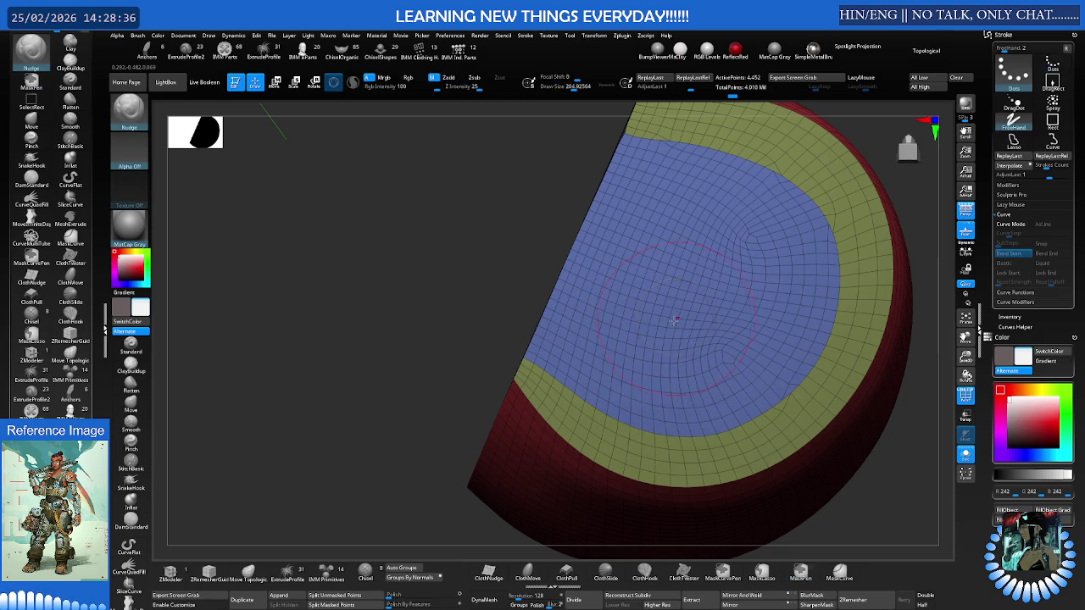
pyautogui.moveTo(820, 322)
pyautogui.mouseDown(button='right')
pyautogui.moveTo(770, 317)
pyautogui.moveTo(785, 331)
pyautogui.moveTo(769, 347)
pyautogui.moveTo(811, 322)
pyautogui.moveTo(777, 310)
pyautogui.moveTo(743, 322)
pyautogui.moveTo(748, 303)
pyautogui.moveTo(755, 370)
pyautogui.moveTo(787, 359)
pyautogui.moveTo(772, 374)
pyautogui.mouseUp(button='right')
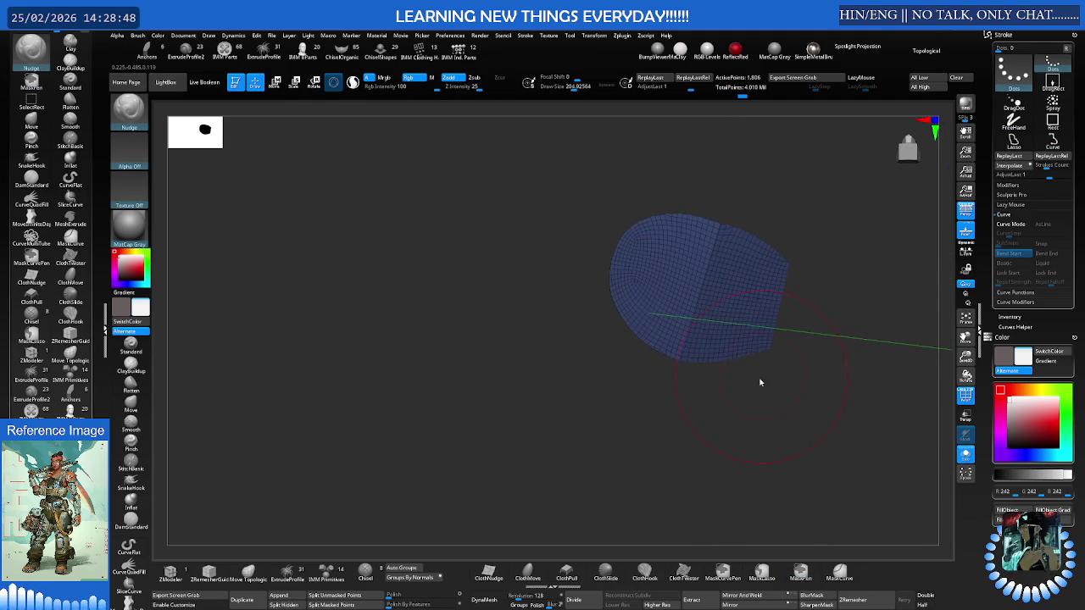
# Unhide the red and yellow bands and inspect the shell from several angles
pyautogui.keyDown('ctrl'); pyautogui.keyDown('shift'); pyautogui.click(762, 385); pyautogui.keyUp('shift'); pyautogui.keyUp('ctrl')
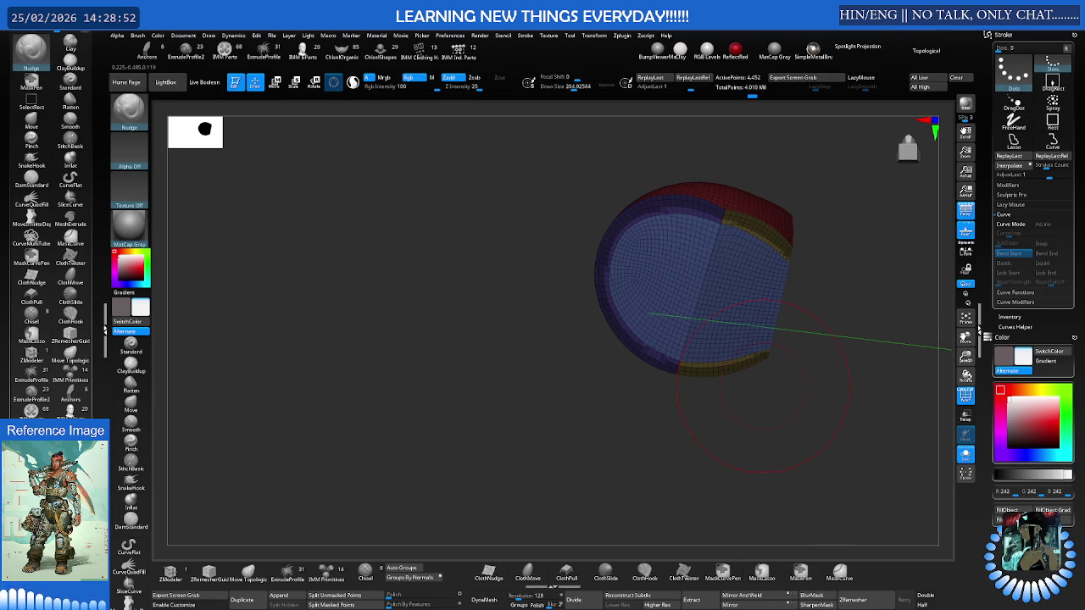
pyautogui.moveTo(762, 385)
pyautogui.mouseDown(button='right')
pyautogui.moveTo(709, 347)
pyautogui.moveTo(755, 368)
pyautogui.moveTo(780, 349)
pyautogui.moveTo(760, 360)
pyautogui.moveTo(766, 333)
pyautogui.mouseUp(button='right')
pyautogui.press('w')
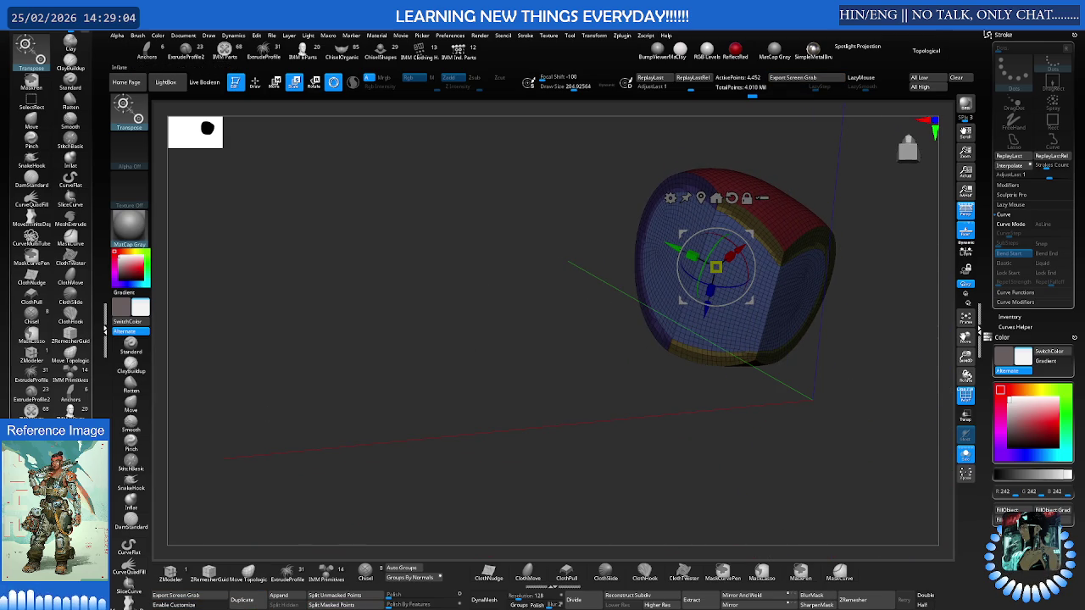
pyautogui.press('ctrl')
pyautogui.moveTo(506, 385); pyautogui.dragTo(731, 290, button='right')
pyautogui.press('s')
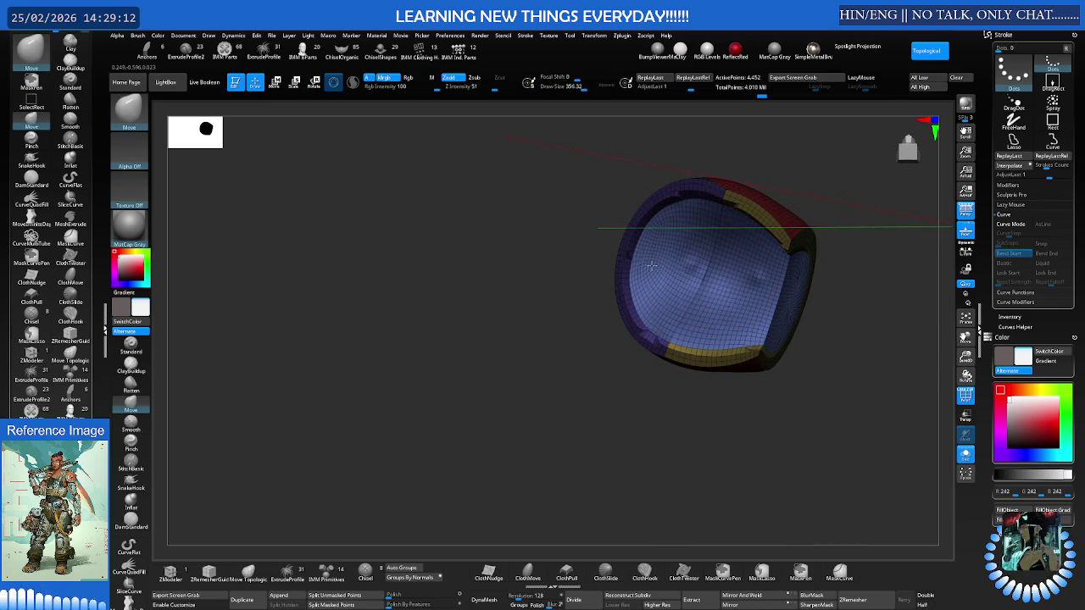
pyautogui.moveTo(675, 276)
pyautogui.mouseDown(button='right')
pyautogui.moveTo(734, 279)
pyautogui.moveTo(714, 292)
pyautogui.moveTo(706, 277)
pyautogui.moveTo(735, 265)
pyautogui.moveTo(717, 271)
pyautogui.moveTo(719, 291)
pyautogui.moveTo(799, 285)
pyautogui.moveTo(703, 291)
pyautogui.moveTo(734, 289)
pyautogui.mouseUp(button='right')
pyautogui.press('ctrl')
# Toggle Polyframe while checking the open rim, then Ctrl+Shift-click the blue polygroup
pyautogui.hotkey('shift', 'f')
pyautogui.press('s')
pyautogui.moveTo(667, 285)
pyautogui.mouseDown(button='right')
pyautogui.moveTo(651, 290)
pyautogui.moveTo(647, 266)
pyautogui.moveTo(663, 301)
pyautogui.moveTo(677, 298)
pyautogui.mouseUp(button='right')
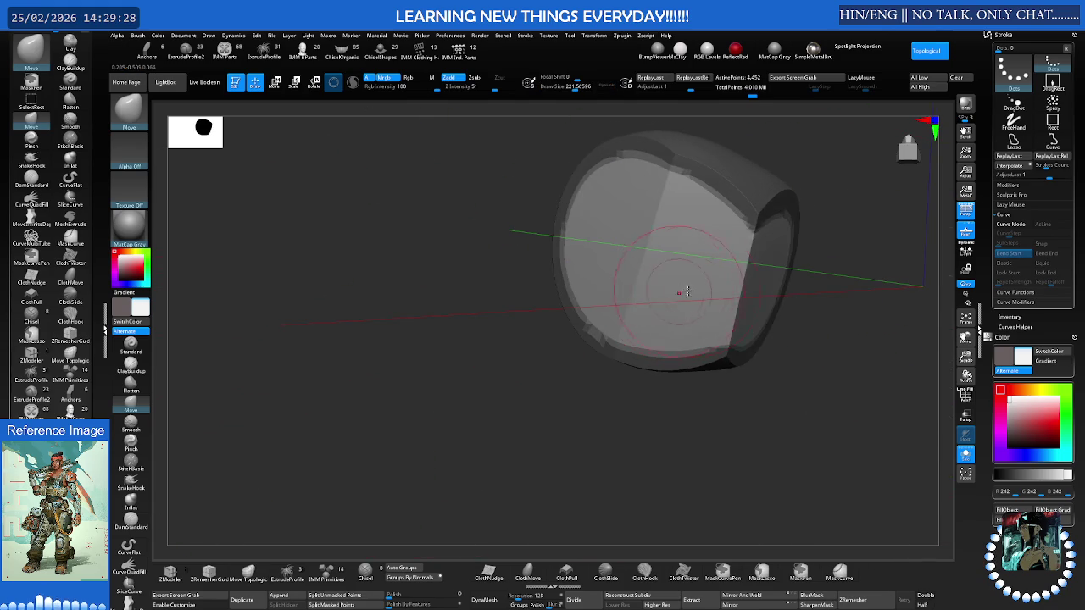
pyautogui.moveTo(837, 302)
pyautogui.mouseDown(button='right')
pyautogui.moveTo(756, 290)
pyautogui.moveTo(787, 296)
pyautogui.moveTo(791, 281)
pyautogui.moveTo(753, 298)
pyautogui.moveTo(857, 296)
pyautogui.moveTo(777, 278)
pyautogui.mouseUp(button='right')
pyautogui.hotkey('shift', 'f')
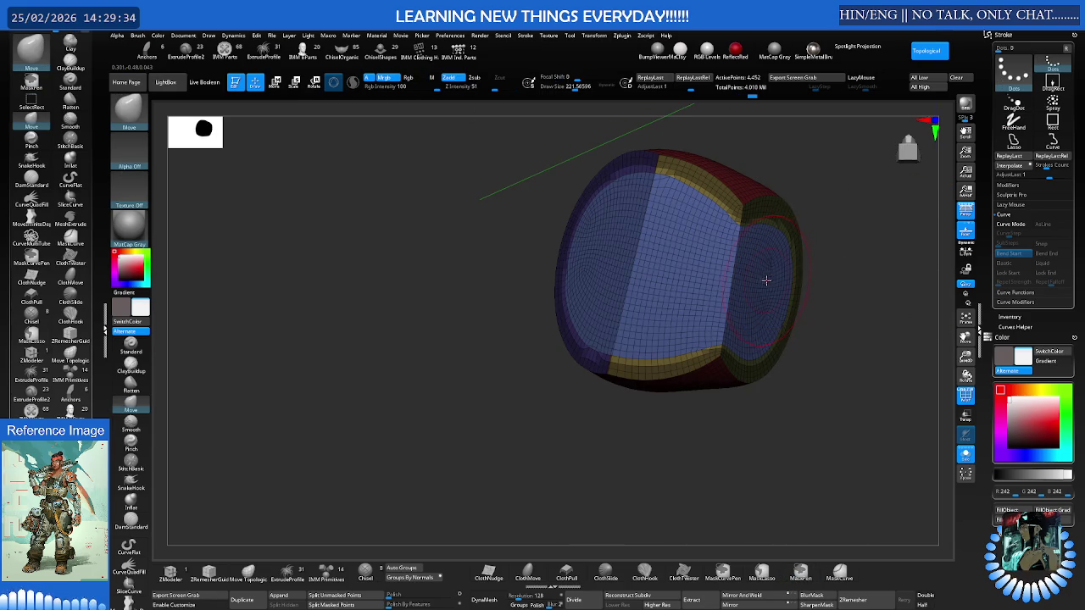
pyautogui.hotkey('shift', 'f')
pyautogui.moveTo(752, 280)
pyautogui.mouseDown(button='right')
pyautogui.moveTo(799, 298)
pyautogui.moveTo(767, 296)
pyautogui.mouseUp(button='right')
pyautogui.hotkey('shift', 'f')
pyautogui.hotkey('shift', 'f')
pyautogui.hotkey('shift', 'f')
pyautogui.keyDown('ctrl'); pyautogui.keyDown('shift'); pyautogui.click(776, 291); pyautogui.keyUp('shift'); pyautogui.keyUp('ctrl')
# Hide the blue face, then unhide the whole shell and orbit to inspect it
pyautogui.keyDown('ctrl'); pyautogui.keyDown('shift'); pyautogui.click(777, 291); pyautogui.keyUp('shift'); pyautogui.keyUp('ctrl')
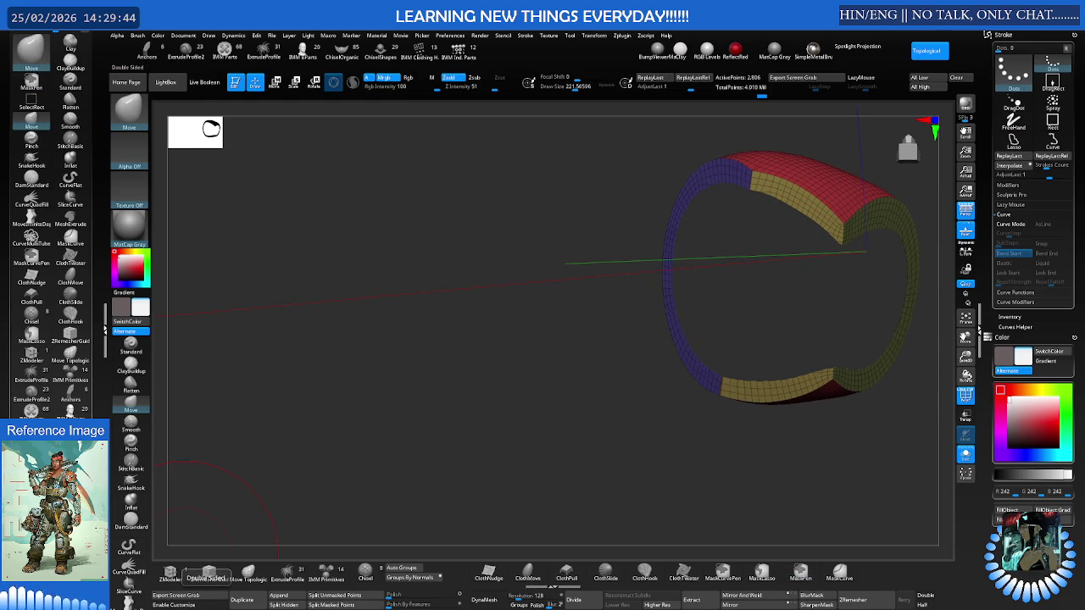
pyautogui.keyDown('ctrl'); pyautogui.keyDown('shift'); pyautogui.click(776, 290); pyautogui.keyUp('shift'); pyautogui.keyUp('ctrl')
pyautogui.moveTo(766, 358)
pyautogui.mouseDown(button='right')
pyautogui.moveTo(714, 363)
pyautogui.moveTo(734, 360)
pyautogui.moveTo(730, 351)
pyautogui.mouseUp(button='right')
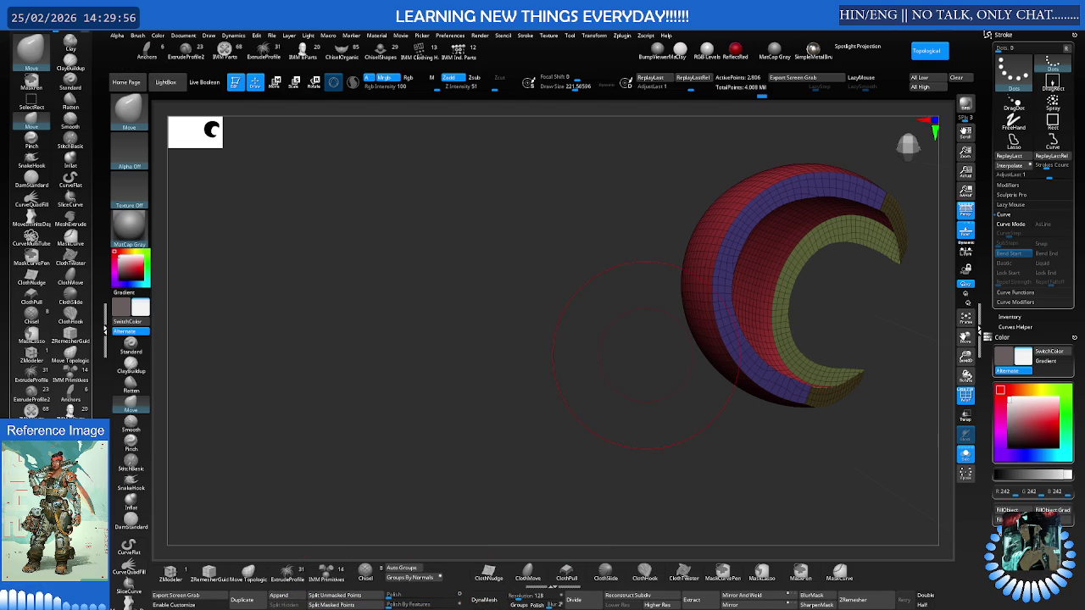
pyautogui.moveTo(763, 334)
pyautogui.mouseDown(button='right')
pyautogui.moveTo(752, 413)
pyautogui.moveTo(649, 317)
pyautogui.moveTo(602, 346)
pyautogui.moveTo(642, 307)
pyautogui.moveTo(625, 269)
pyautogui.moveTo(601, 315)
pyautogui.mouseUp(button='right')
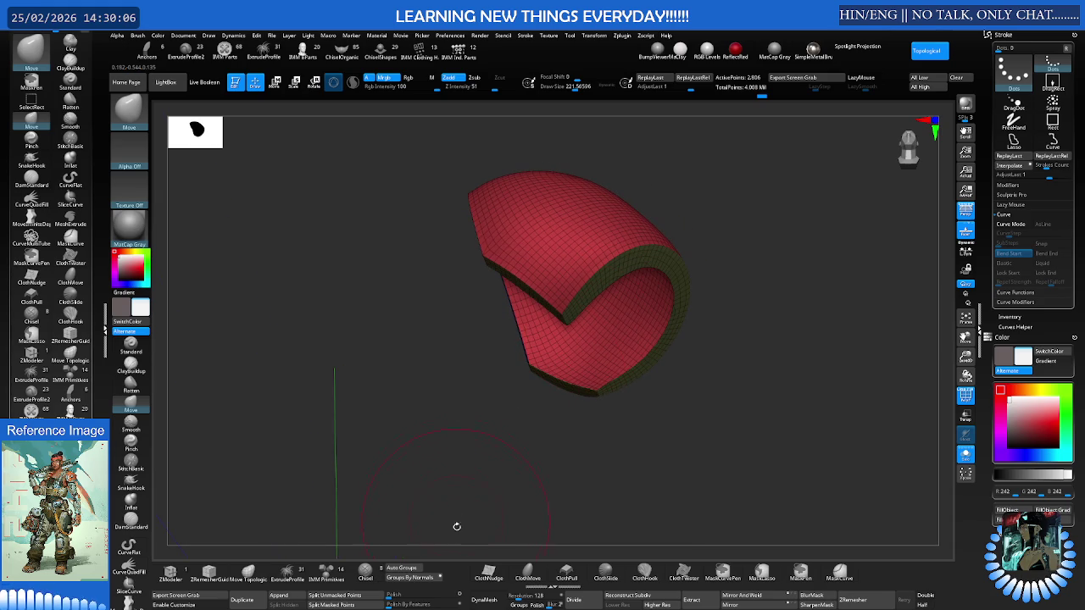
# Try DynaMesh on the shell, undo it, and lower the brush Draw Size
pyautogui.click(495, 603)
pyautogui.moveTo(494, 526)
pyautogui.mouseDown(button='right')
pyautogui.moveTo(551, 382)
pyautogui.moveTo(581, 354)
pyautogui.mouseUp(button='right')
pyautogui.hotkey('ctrl', 'z')
pyautogui.moveTo(642, 311)
pyautogui.mouseDown(button='right')
pyautogui.moveTo(581, 320)
pyautogui.moveTo(605, 329)
pyautogui.mouseUp(button='right')
pyautogui.press('s')
pyautogui.moveTo(610, 324); pyautogui.dragTo(610, 333)
pyautogui.moveTo(619, 326)
pyautogui.mouseDown(button='right')
pyautogui.moveTo(605, 322)
pyautogui.moveTo(624, 272)
pyautogui.moveTo(644, 275)
pyautogui.moveTo(631, 327)
pyautogui.moveTo(573, 277)
pyautogui.mouseUp(button='right')
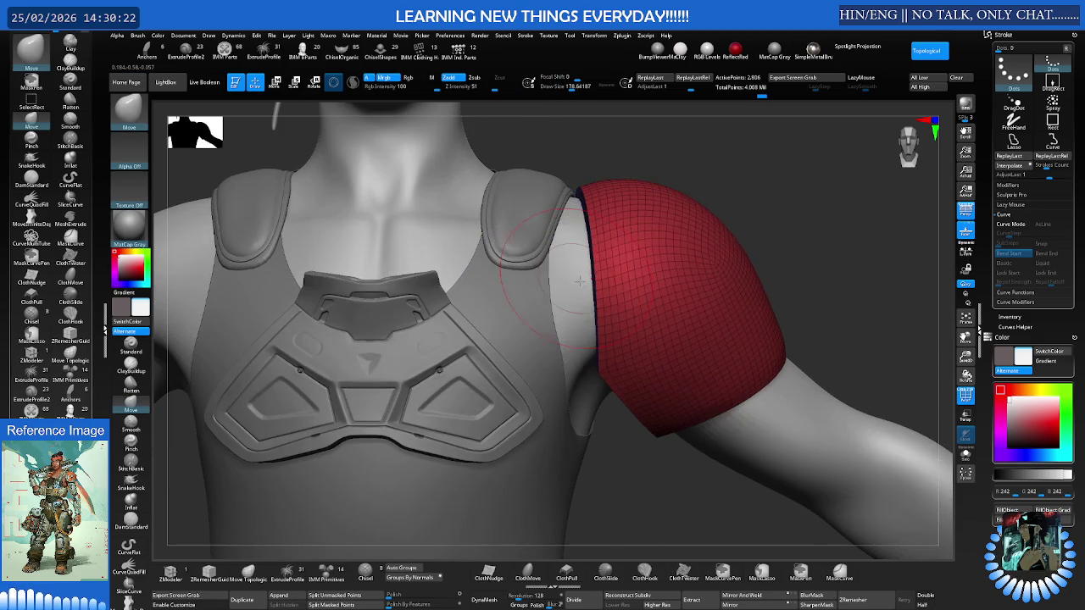
# Choose the Anchors brush, solo the shoulder pad, and pull its pointed rim tip
pyautogui.moveTo(663, 316)
pyautogui.mouseDown(button='right')
pyautogui.moveTo(673, 331)
pyautogui.moveTo(684, 314)
pyautogui.moveTo(683, 346)
pyautogui.mouseUp(button='right')
pyautogui.press('s')
pyautogui.press('s')
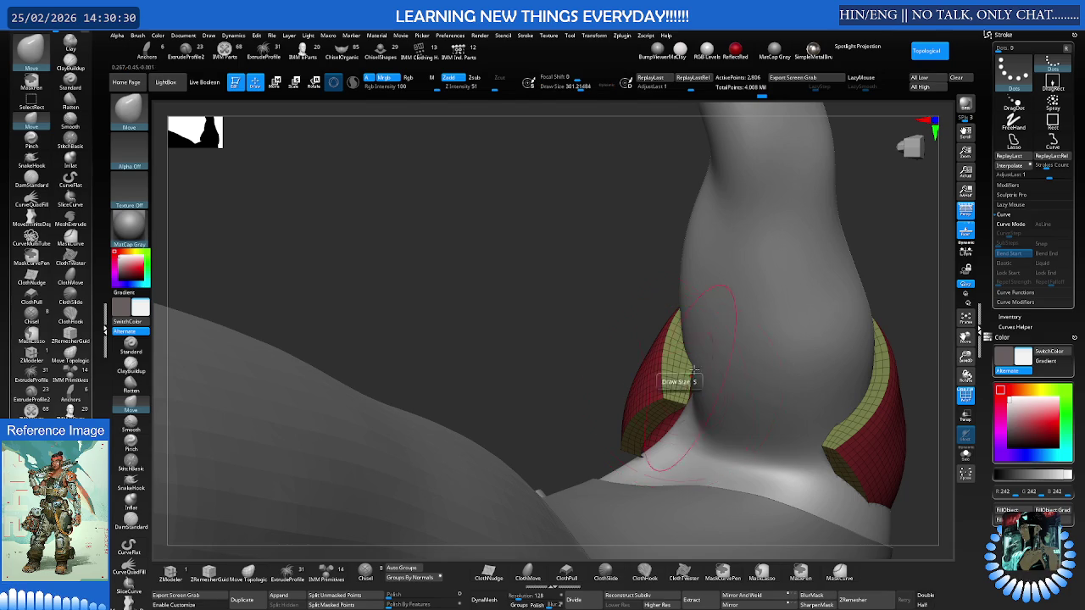
pyautogui.moveTo(676, 375)
pyautogui.mouseDown(button='right')
pyautogui.moveTo(695, 346)
pyautogui.moveTo(649, 345)
pyautogui.mouseUp(button='right')
pyautogui.press('b')
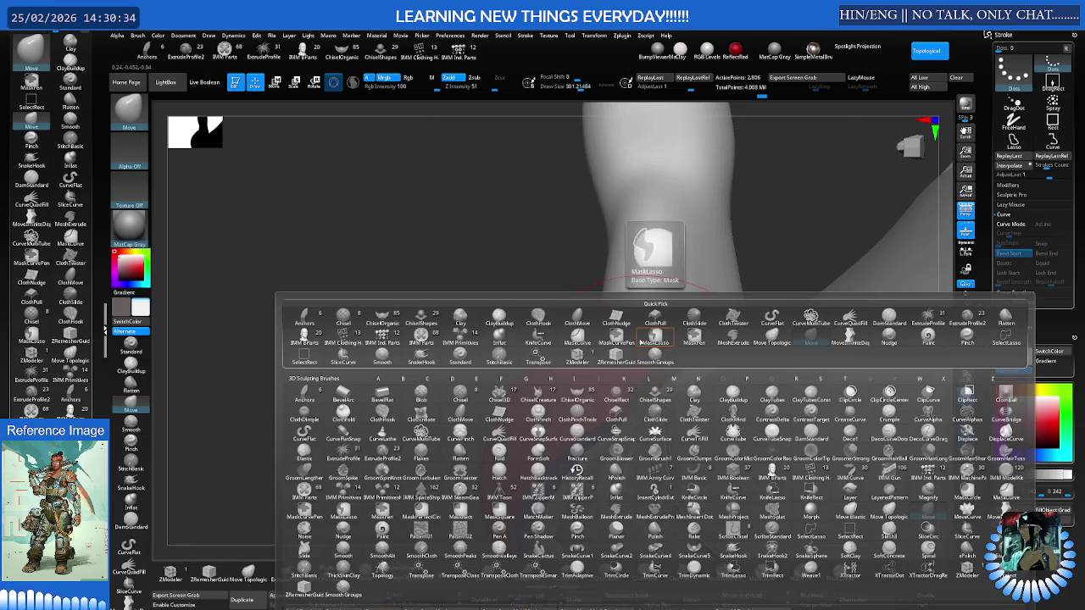
pyautogui.click(312, 329)
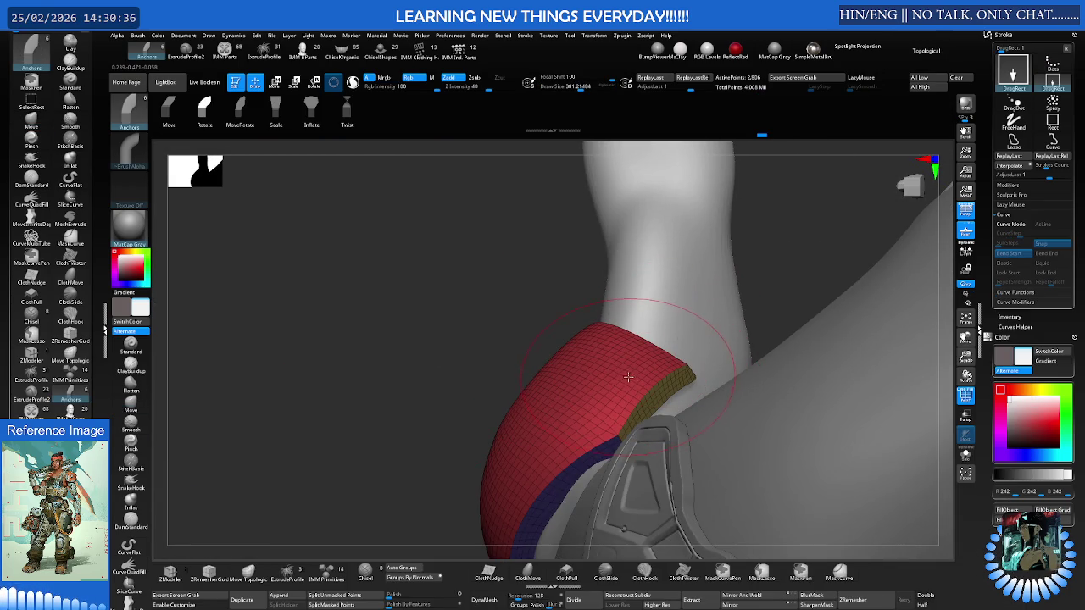
pyautogui.moveTo(627, 377); pyautogui.dragTo(608, 320, button='right')
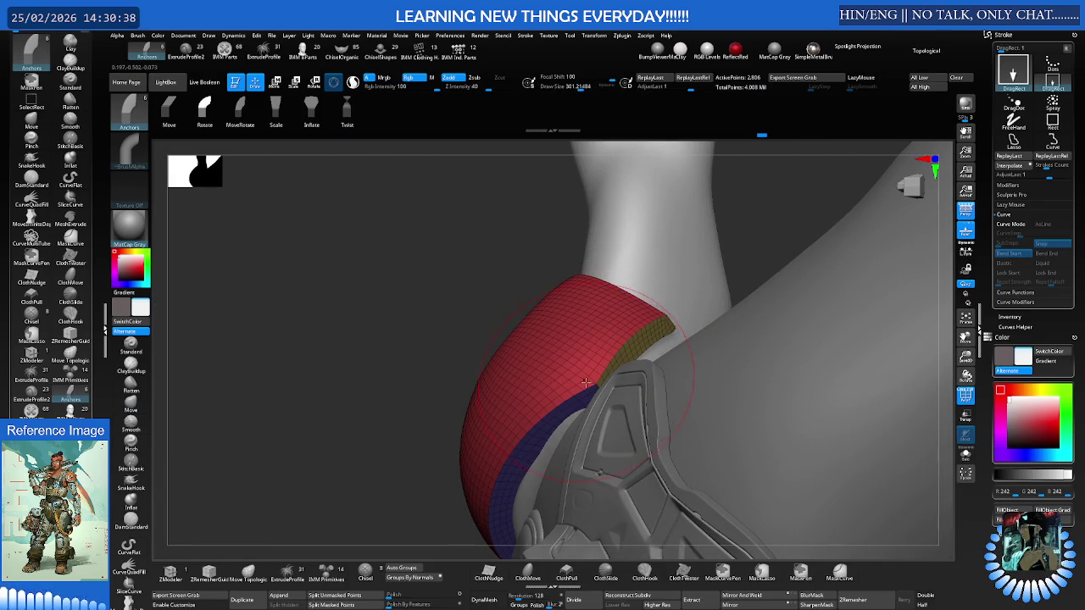
pyautogui.hotkey('ctrl', 'shift', 's')
pyautogui.moveTo(585, 383); pyautogui.dragTo(584, 357, button='right')
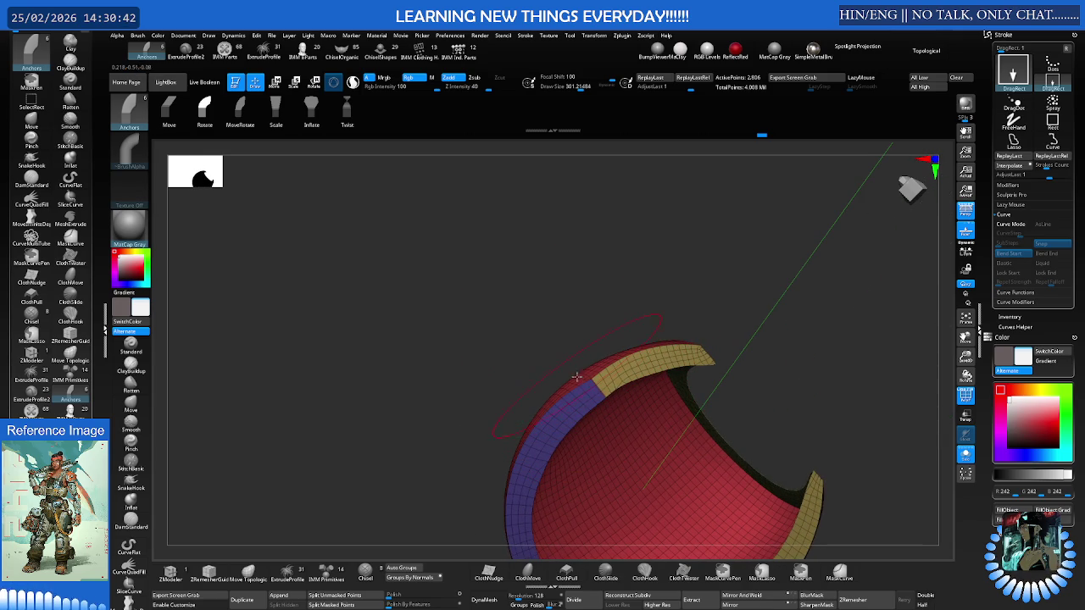
pyautogui.moveTo(708, 356)
pyautogui.mouseDown()
pyautogui.moveTo(691, 291)
pyautogui.moveTo(658, 295)
pyautogui.moveTo(622, 388)
pyautogui.moveTo(689, 319)
pyautogui.moveTo(684, 361)
pyautogui.moveTo(617, 411)
pyautogui.moveTo(659, 339)
pyautogui.moveTo(670, 360)
pyautogui.moveTo(664, 373)
pyautogui.moveTo(656, 324)
pyautogui.moveTo(705, 370)
pyautogui.moveTo(721, 356)
pyautogui.moveTo(661, 347)
pyautogui.moveTo(590, 310)
pyautogui.moveTo(567, 364)
pyautogui.moveTo(663, 326)
pyautogui.moveTo(649, 316)
pyautogui.moveTo(601, 322)
pyautogui.moveTo(658, 356)
pyautogui.moveTo(659, 370)
pyautogui.moveTo(658, 327)
pyautogui.moveTo(694, 305)
pyautogui.mouseUp()
# Switch to the Move brush at Draw Size about 216 and orbit around the pad
pyautogui.press('b')
pyautogui.press('m')
pyautogui.press('v')
pyautogui.press('s')
pyautogui.click(687, 304)
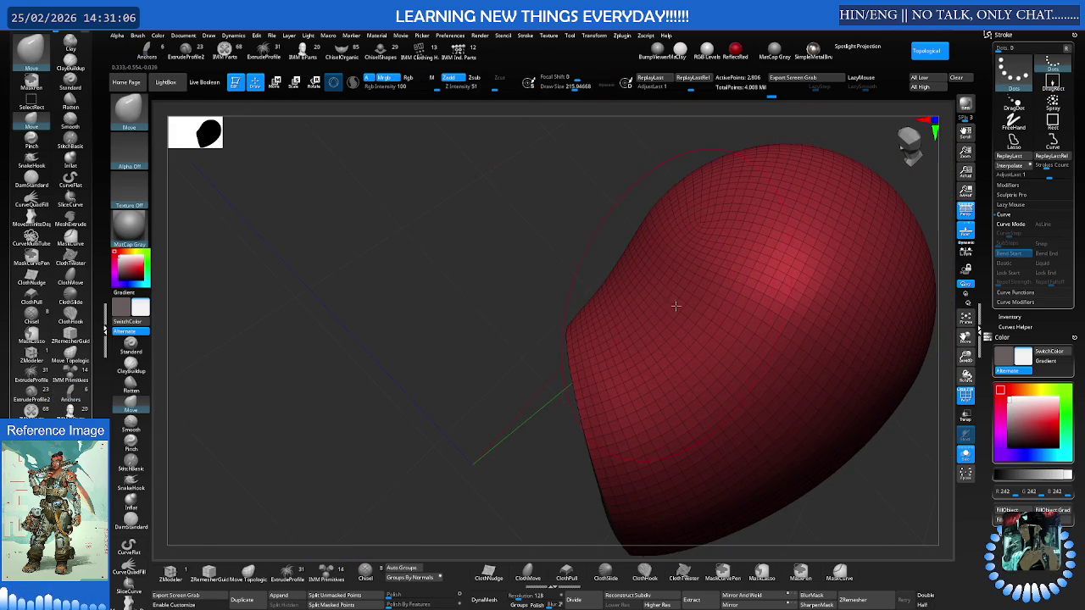
pyautogui.moveTo(655, 306)
pyautogui.mouseDown()
pyautogui.moveTo(690, 302)
pyautogui.moveTo(700, 285)
pyautogui.moveTo(678, 307)
pyautogui.moveTo(718, 297)
pyautogui.moveTo(646, 322)
pyautogui.moveTo(679, 327)
pyautogui.mouseUp()
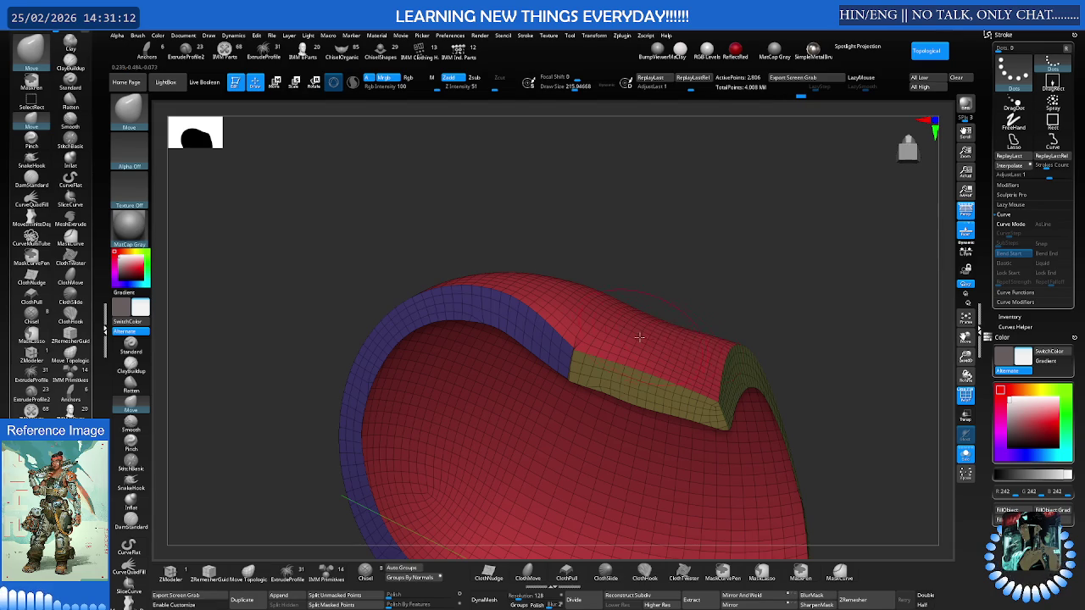
pyautogui.moveTo(649, 339); pyautogui.dragTo(708, 302, button='right')
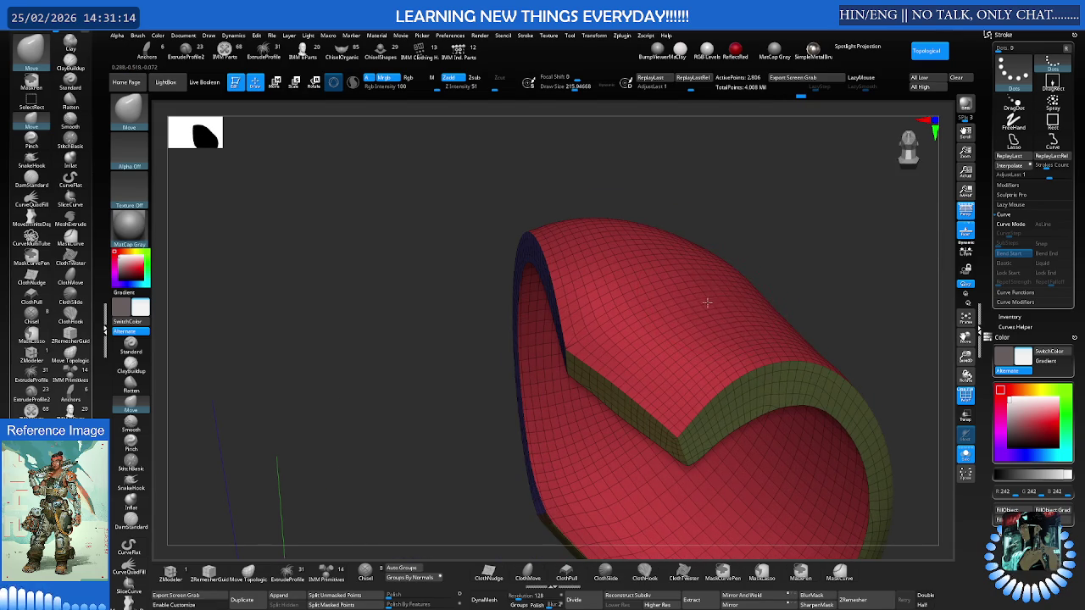
pyautogui.moveTo(714, 297)
pyautogui.mouseDown(button='right')
pyautogui.moveTo(735, 314)
pyautogui.moveTo(722, 299)
pyautogui.mouseUp(button='right')
pyautogui.moveTo(641, 310)
pyautogui.mouseDown(button='right')
pyautogui.moveTo(680, 303)
pyautogui.moveTo(621, 371)
pyautogui.moveTo(707, 303)
pyautogui.moveTo(655, 298)
pyautogui.moveTo(688, 305)
pyautogui.moveTo(724, 293)
pyautogui.moveTo(670, 299)
pyautogui.mouseUp(button='right')
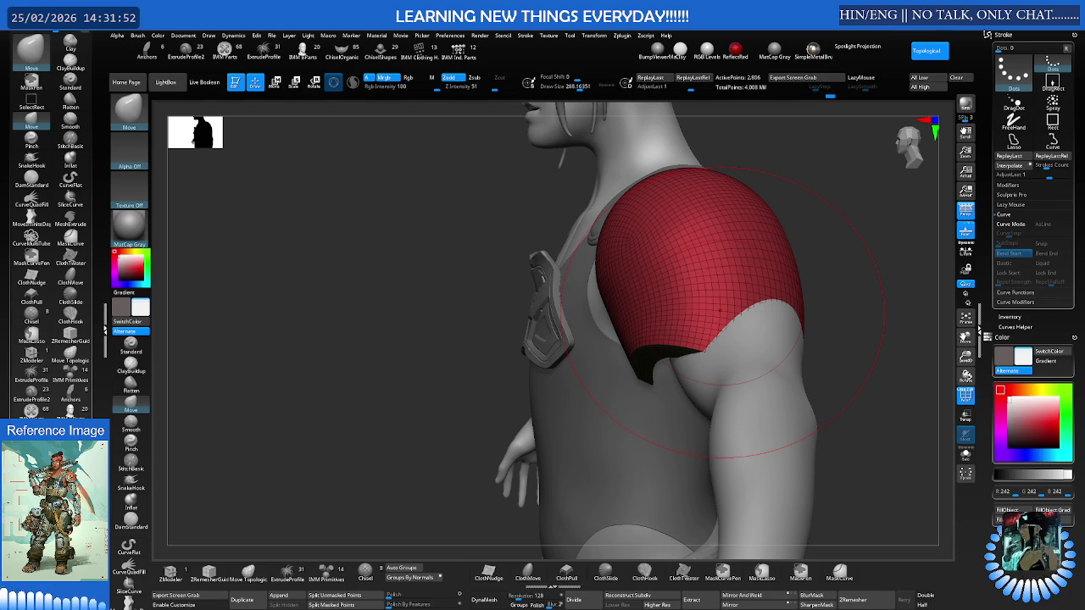
# Attempt a cut on the pad's hanging flap and confirm the Undo History prompt
pyautogui.moveTo(666, 296); pyautogui.dragTo(676, 296, button='right')
pyautogui.press('ctrl')
pyautogui.hotkey('ctrl', 'z')
pyautogui.hotkey('ctrl', 'z')
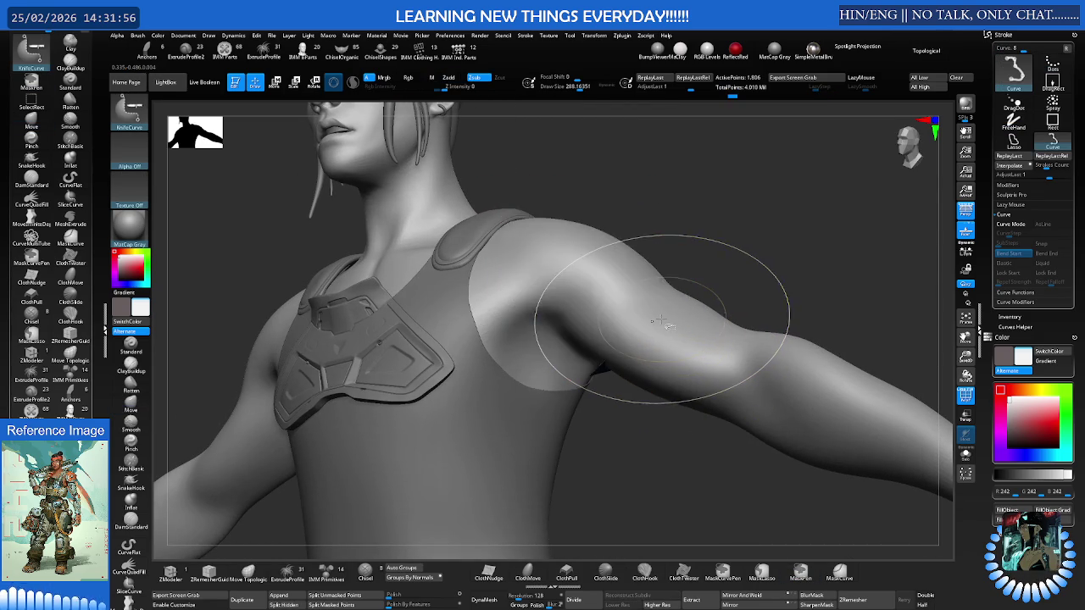
pyautogui.moveTo(664, 323); pyautogui.dragTo(652, 282, button='right')
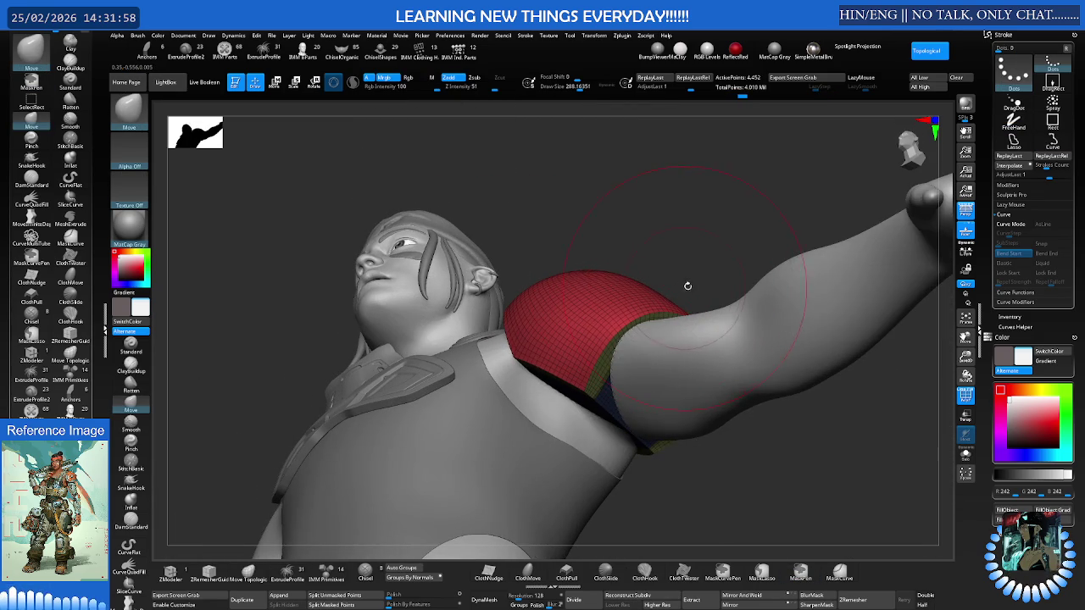
pyautogui.keyDown('ctrl'); pyautogui.moveTo(726, 194); pyautogui.dragTo(701, 267); pyautogui.keyUp('ctrl')
pyautogui.click(721, 293)
# Smooth the rough mesh on the pad's underside near the armpit
pyautogui.moveTo(721, 292)
pyautogui.mouseDown(button='right')
pyautogui.moveTo(669, 315)
pyautogui.moveTo(596, 394)
pyautogui.mouseUp(button='right')
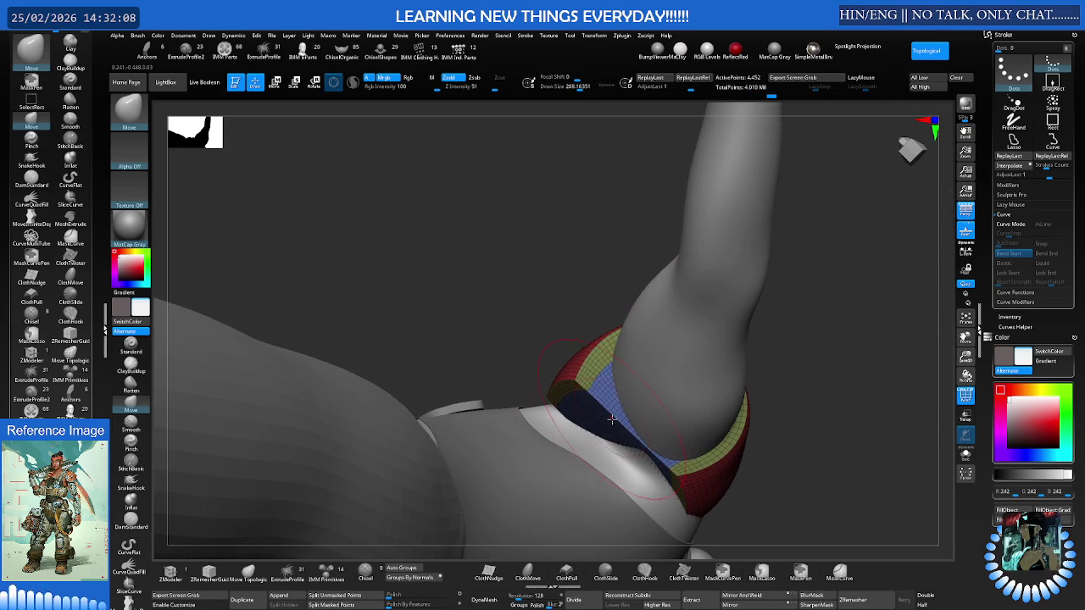
pyautogui.keyDown('shift'); pyautogui.moveTo(616, 422); pyautogui.dragTo(612, 420); pyautogui.keyUp('shift')
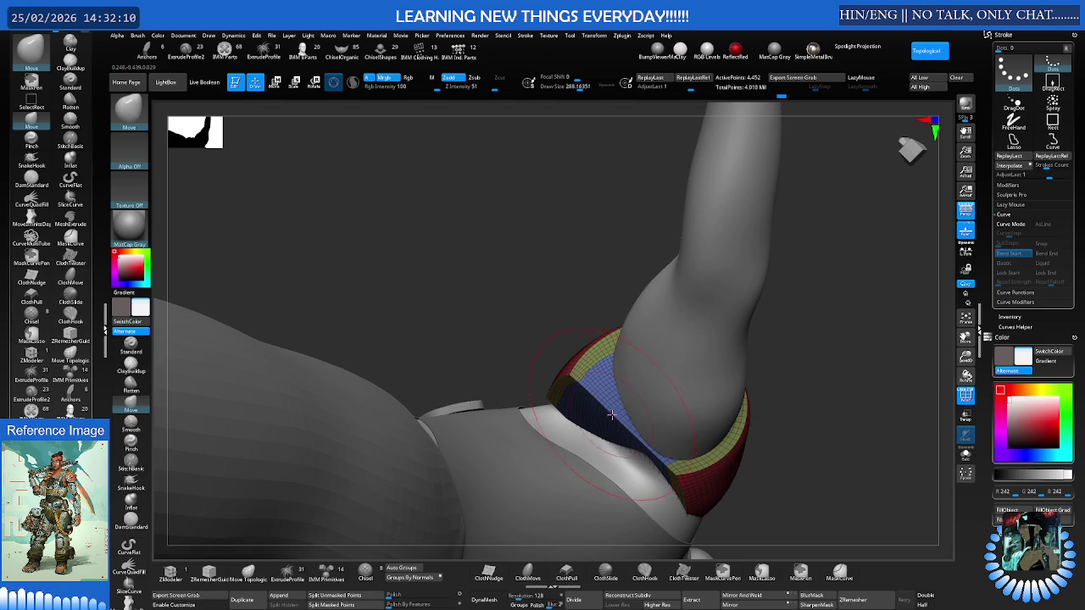
pyautogui.moveTo(606, 387)
pyautogui.mouseDown(button='right')
pyautogui.moveTo(609, 404)
pyautogui.moveTo(695, 356)
pyautogui.moveTo(673, 431)
pyautogui.moveTo(683, 370)
pyautogui.moveTo(636, 364)
pyautogui.moveTo(618, 292)
pyautogui.mouseUp(button='right')
# Rotate the shell to a frontal view from below and pan it into place
pyautogui.press('w')
pyautogui.moveTo(617, 295); pyautogui.dragTo(619, 306)
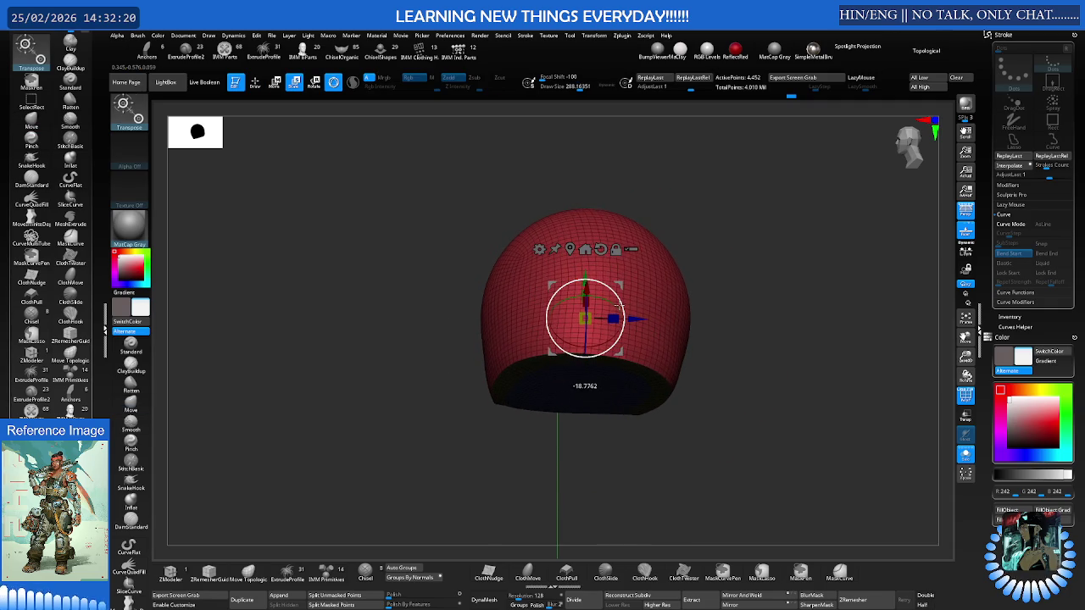
pyautogui.moveTo(619, 306); pyautogui.dragTo(615, 380, button='right')
pyautogui.moveTo(623, 246); pyautogui.dragTo(625, 254)
pyautogui.moveTo(625, 251); pyautogui.dragTo(655, 233, button='right')
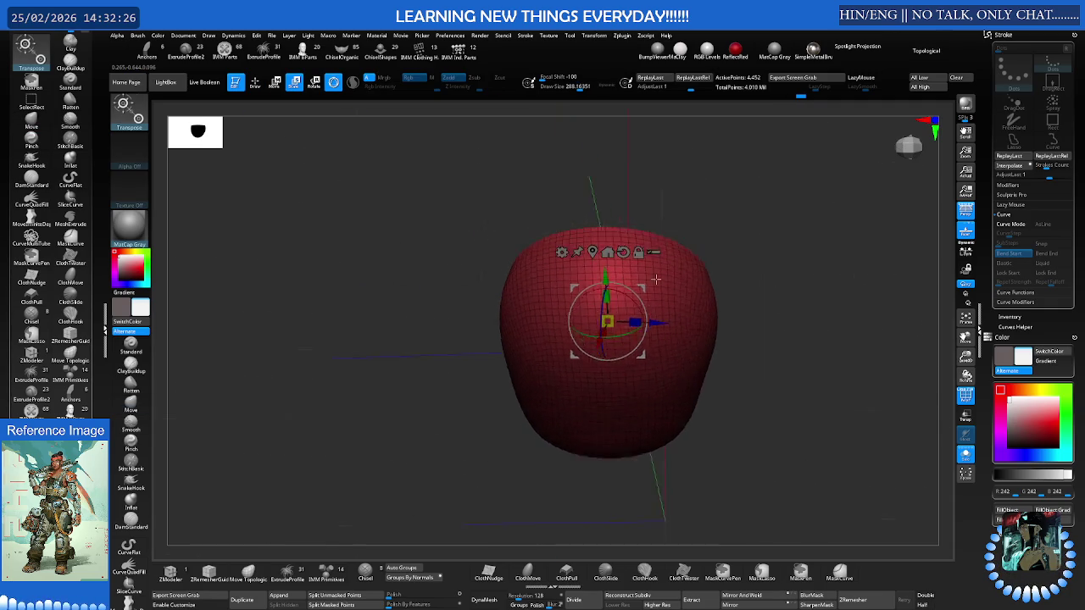
pyautogui.keyDown('alt'); pyautogui.moveTo(693, 315); pyautogui.dragTo(675, 293, button='right'); pyautogui.keyUp('alt')
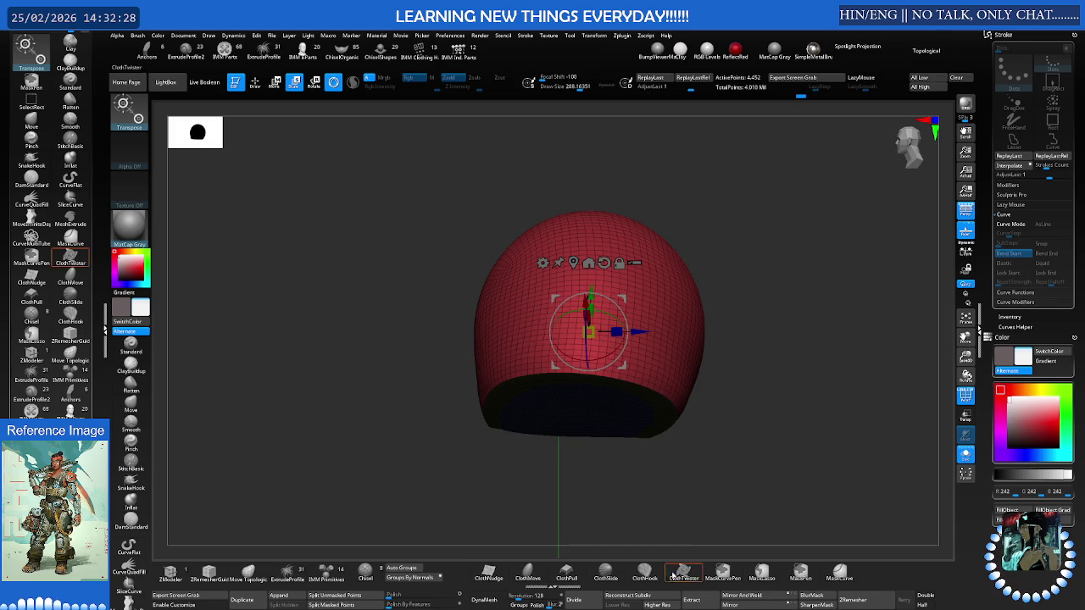
# Apply Geometry > Modify Topology > Mirror And Weld twice to the dome piece
pyautogui.click(739, 594)
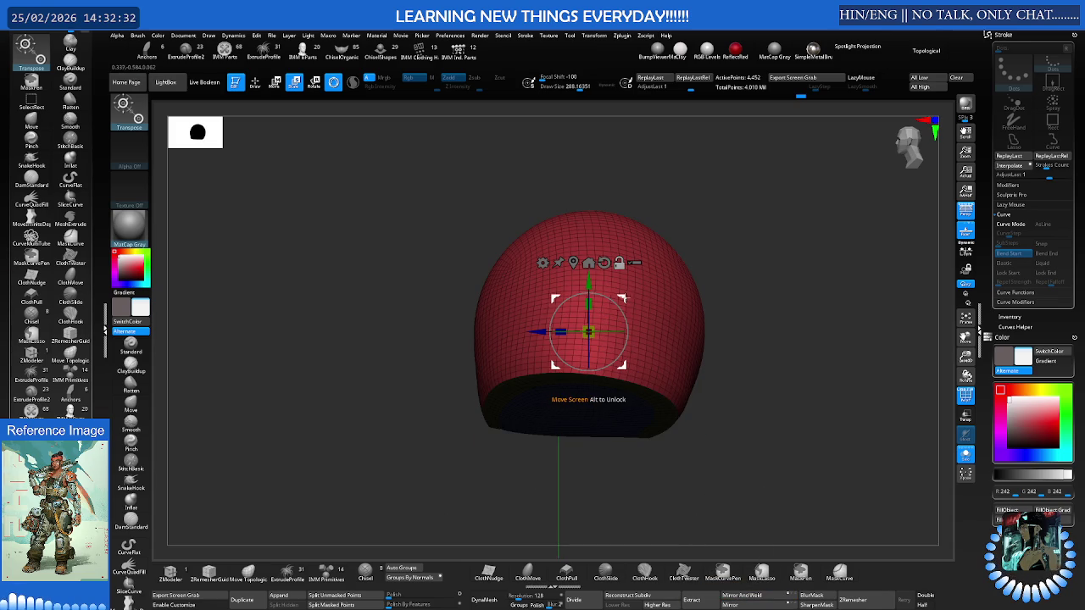
pyautogui.click(767, 596)
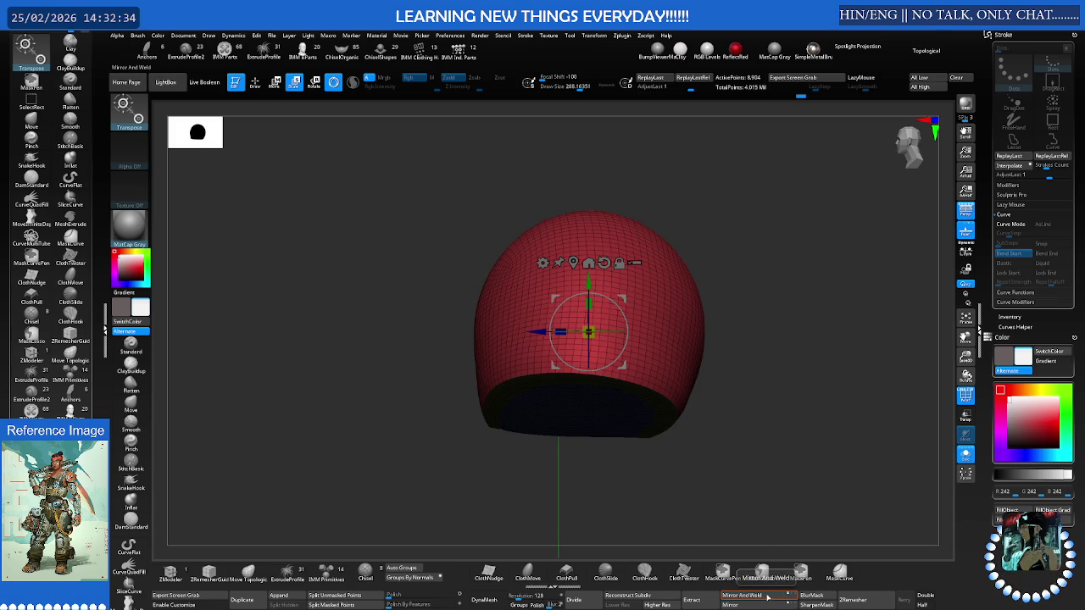
pyautogui.moveTo(668, 392)
pyautogui.mouseDown()
pyautogui.moveTo(739, 362)
pyautogui.moveTo(661, 376)
pyautogui.moveTo(762, 365)
pyautogui.moveTo(638, 293)
pyautogui.mouseUp()
pyautogui.scroll(3, 763, 364)
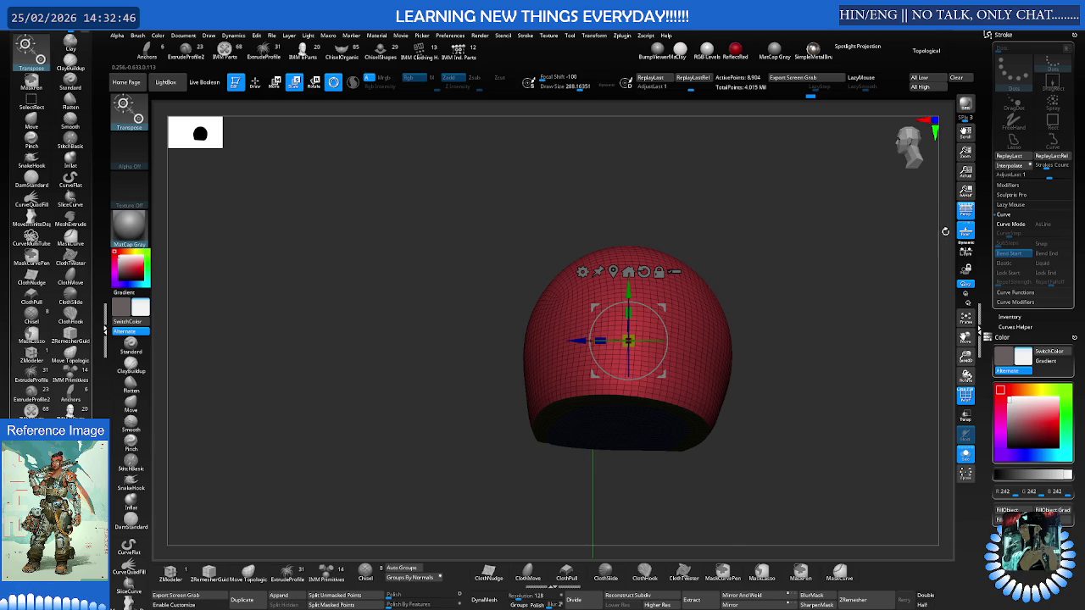
# Enable L.Sym, toggle Persp, Mirror And Weld again, and inspect the inner shell
pyautogui.click(966, 250)
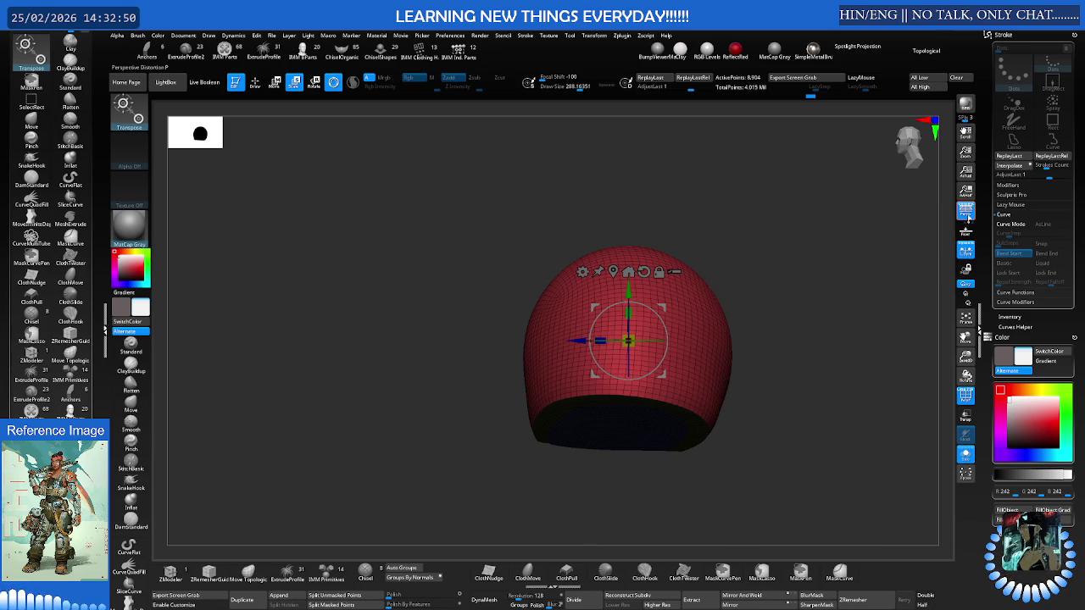
pyautogui.click(966, 210)
pyautogui.click(966, 211)
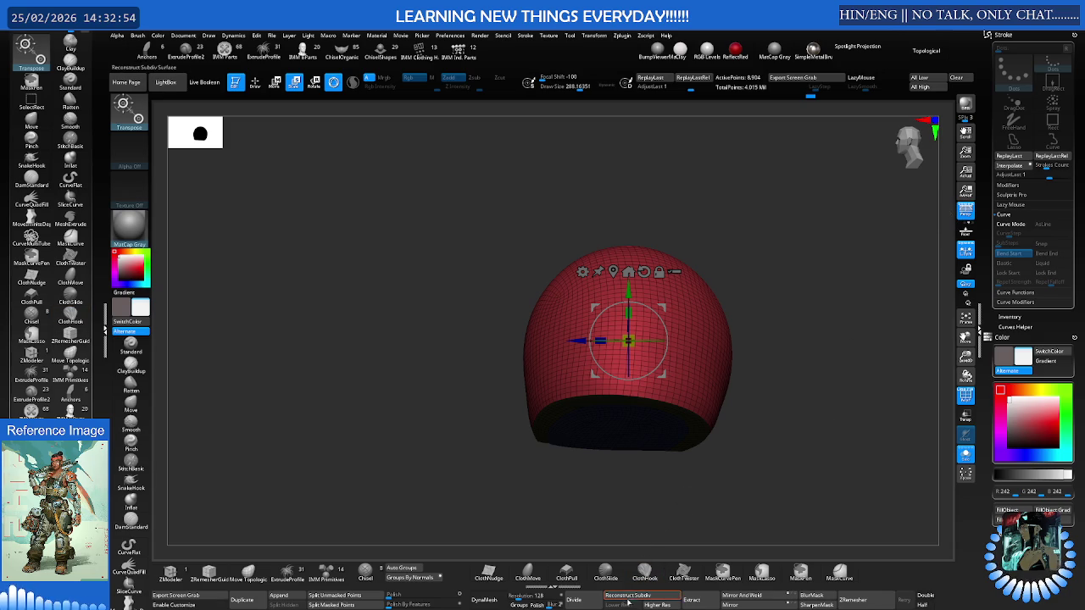
pyautogui.click(792, 597)
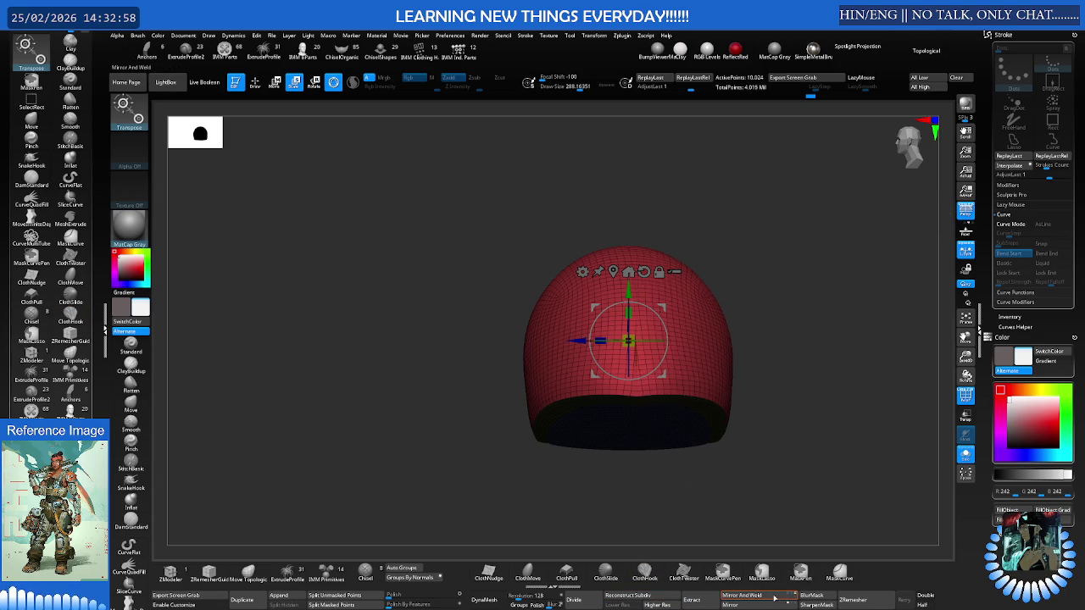
pyautogui.moveTo(770, 515); pyautogui.dragTo(657, 330)
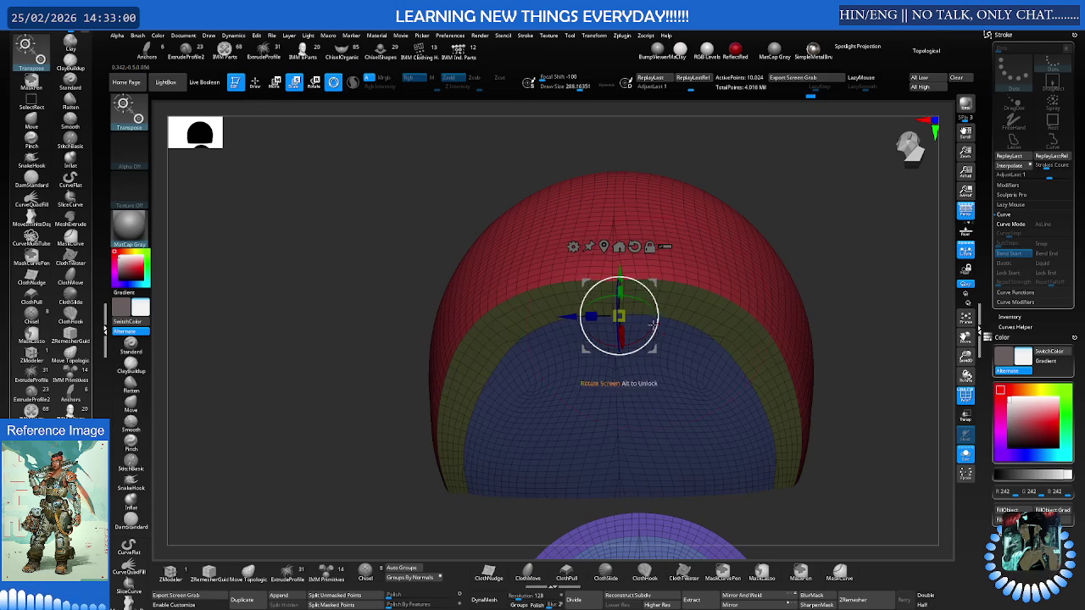
pyautogui.press('q')
pyautogui.moveTo(619, 307)
pyautogui.mouseDown(button='right')
pyautogui.moveTo(593, 339)
pyautogui.moveTo(677, 283)
pyautogui.moveTo(673, 247)
pyautogui.moveTo(609, 258)
pyautogui.moveTo(617, 262)
pyautogui.mouseUp(button='right')
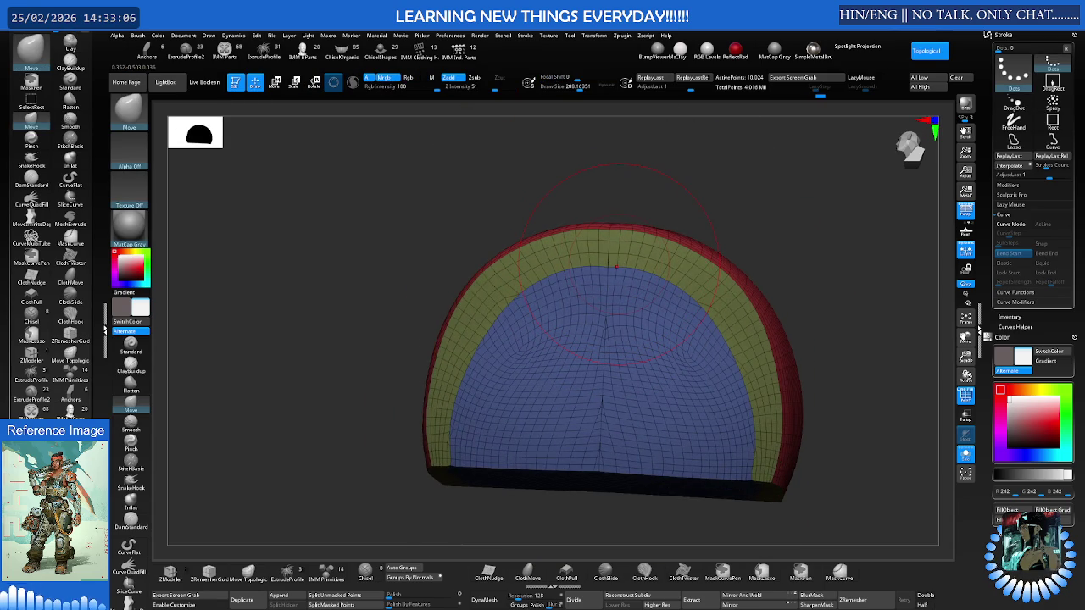
# Inspect the red outer dome from several angles, zooming in on its top
pyautogui.moveTo(648, 292)
pyautogui.mouseDown(button='right')
pyautogui.moveTo(627, 290)
pyautogui.moveTo(635, 333)
pyautogui.moveTo(601, 288)
pyautogui.moveTo(607, 268)
pyautogui.mouseUp(button='right')
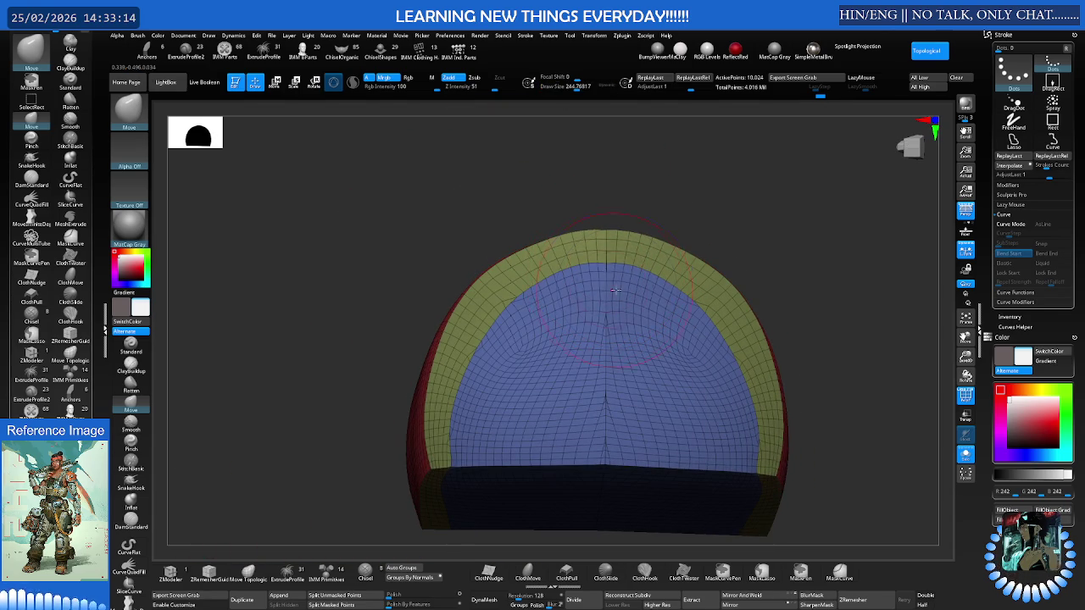
pyautogui.press('shift')
pyautogui.moveTo(563, 298); pyautogui.dragTo(458, 388, button='right')
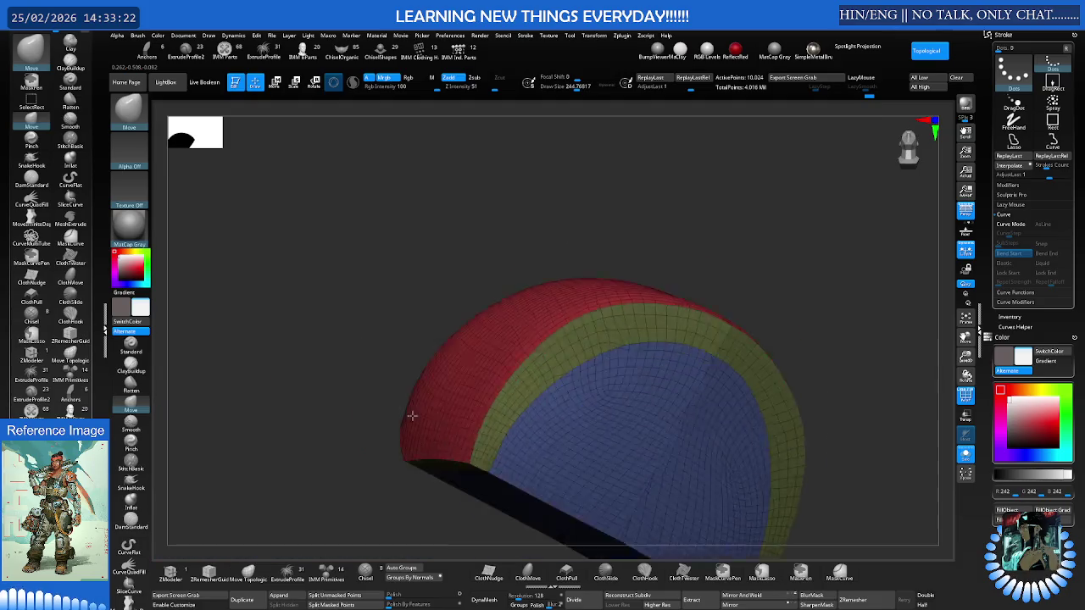
pyautogui.moveTo(666, 296); pyautogui.dragTo(653, 364, button='right')
pyautogui.moveTo(677, 274)
pyautogui.keyDown('ctrl'); pyautogui.mouseDown(button='right')
pyautogui.moveTo(702, 290)
pyautogui.moveTo(703, 307)
pyautogui.moveTo(703, 254)
pyautogui.mouseUp(button='right'); pyautogui.keyUp('ctrl')
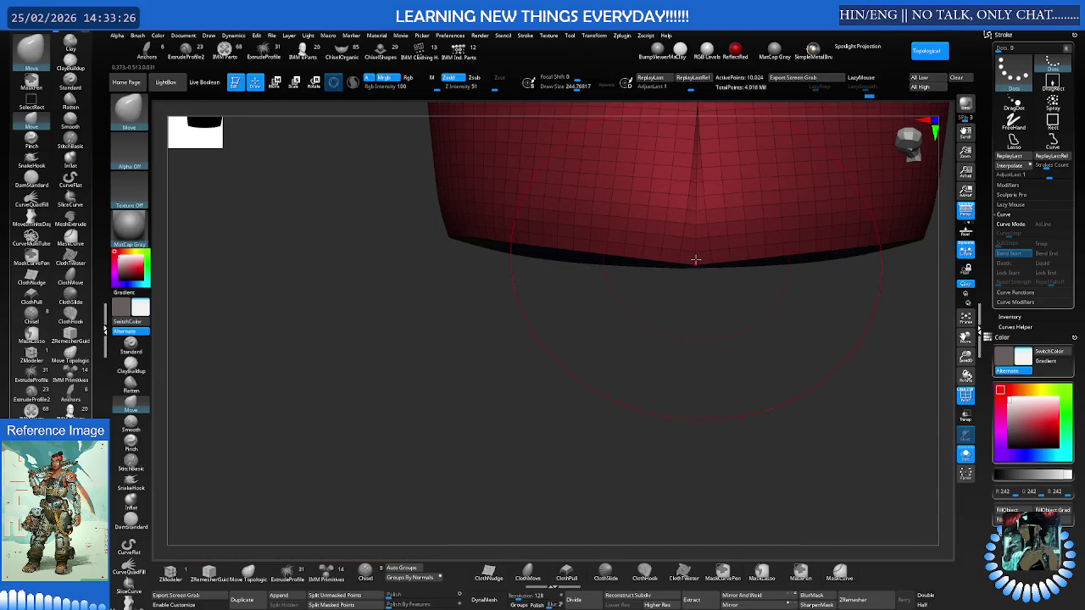
# Lower the brush size to about 154, then zoom out to view both dome pieces
pyautogui.press('s')
pyautogui.moveTo(695, 252); pyautogui.dragTo(708, 255)
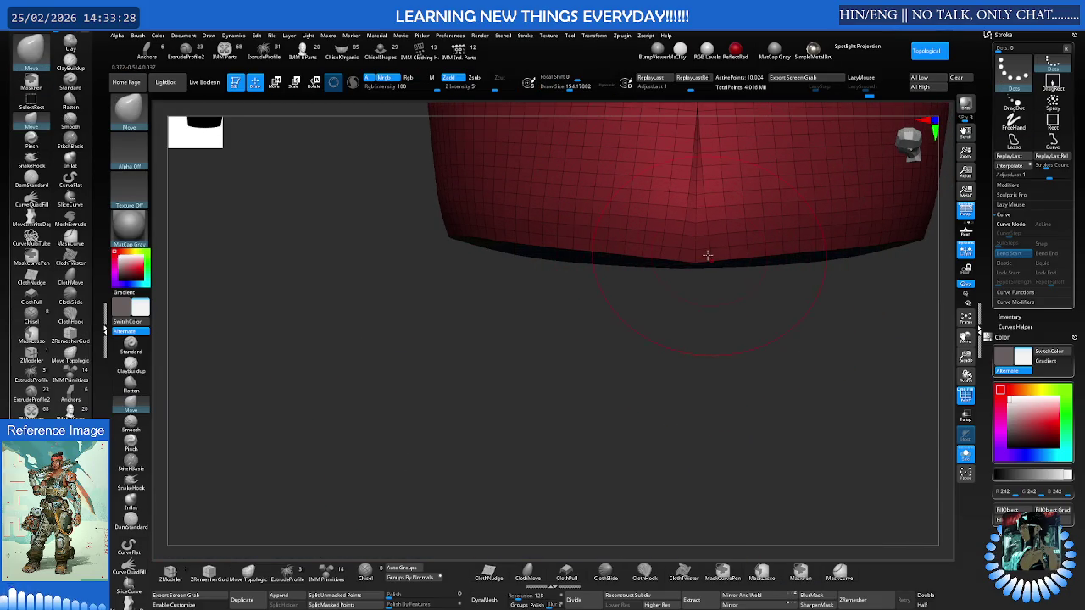
pyautogui.moveTo(733, 297)
pyautogui.mouseDown(button='right')
pyautogui.moveTo(692, 288)
pyautogui.moveTo(706, 359)
pyautogui.mouseUp(button='right')
pyautogui.moveTo(852, 554); pyautogui.dragTo(717, 407, button='right')
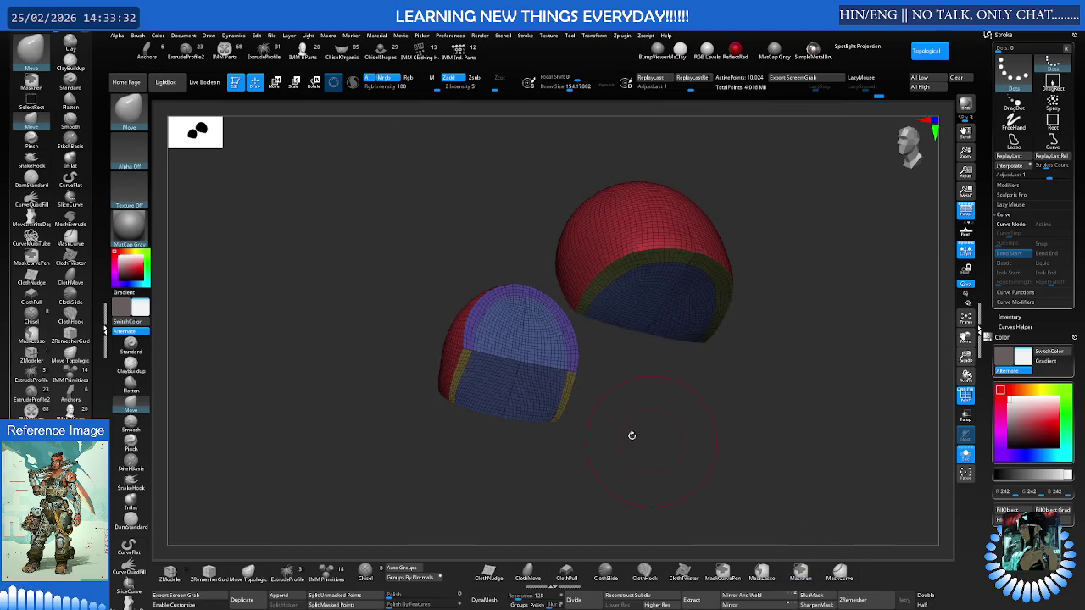
pyautogui.press('ctrl')
pyautogui.keyDown('ctrl'); pyautogui.moveTo(717, 407); pyautogui.dragTo(560, 243); pyautogui.keyUp('ctrl')
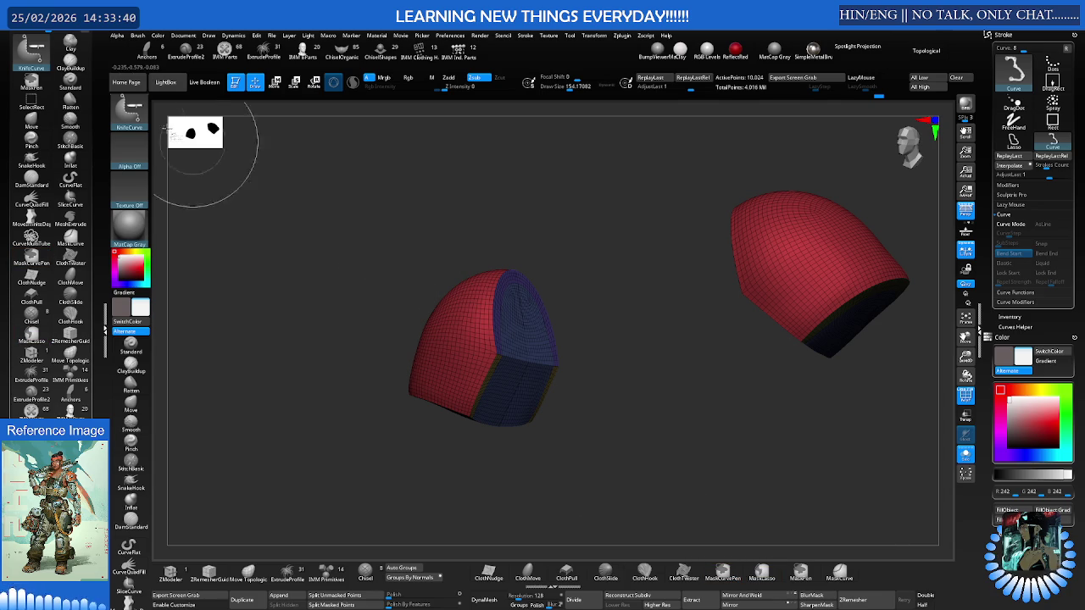
# Lasso-hide the left mirrored piece with SelectLasso and delete the hidden geometry
pyautogui.press('b')
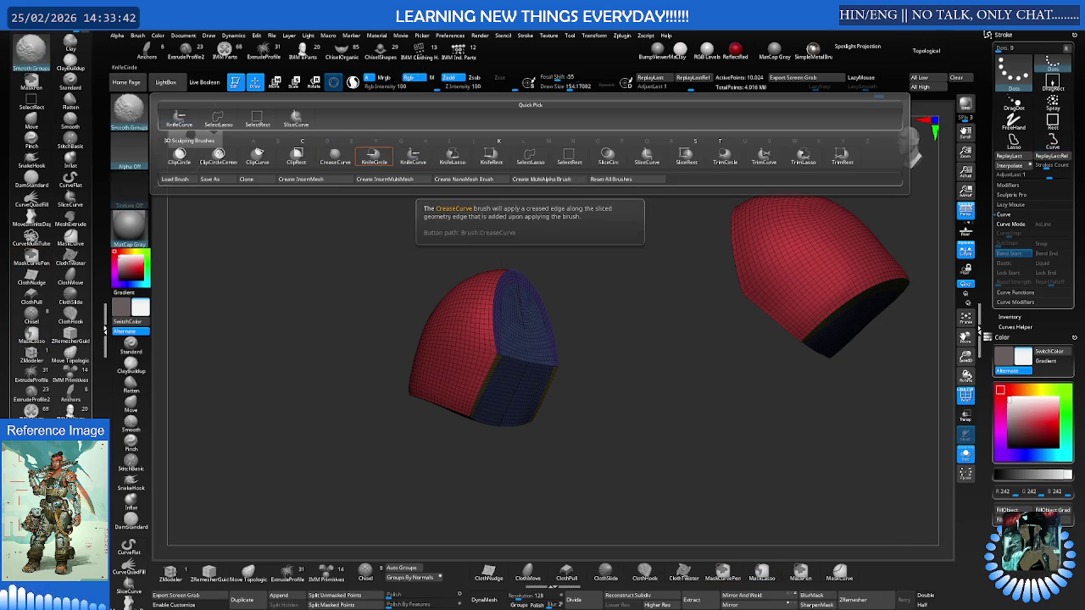
pyautogui.click(529, 157)
pyautogui.moveTo(503, 182)
pyautogui.mouseDown()
pyautogui.moveTo(450, 230)
pyautogui.moveTo(515, 260)
pyautogui.moveTo(331, 421)
pyautogui.moveTo(593, 393)
pyautogui.mouseUp()
pyautogui.moveTo(686, 262); pyautogui.dragTo(718, 276)
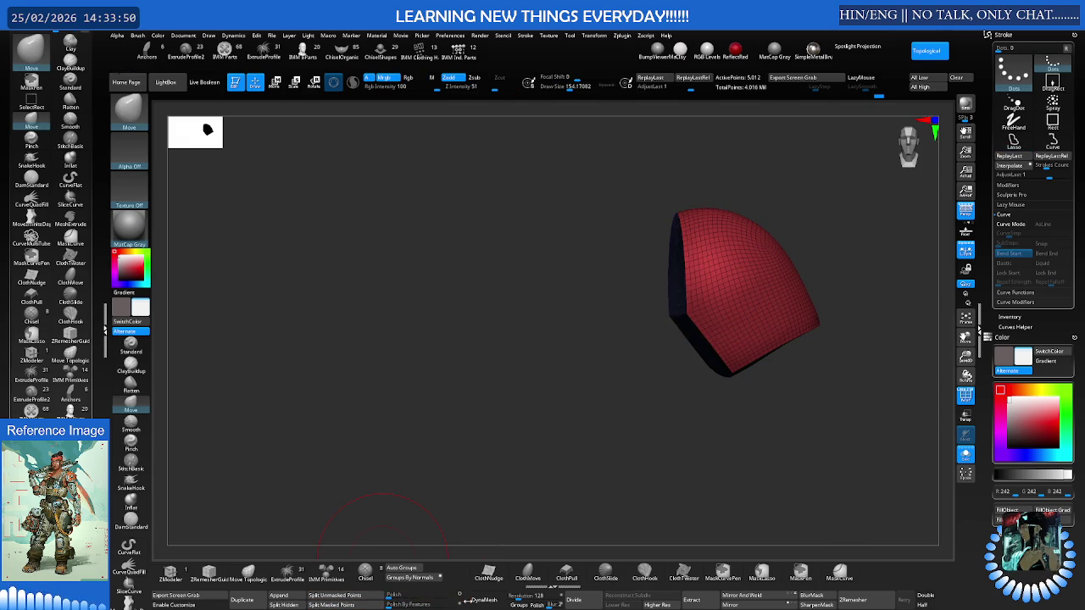
pyautogui.click(398, 603)
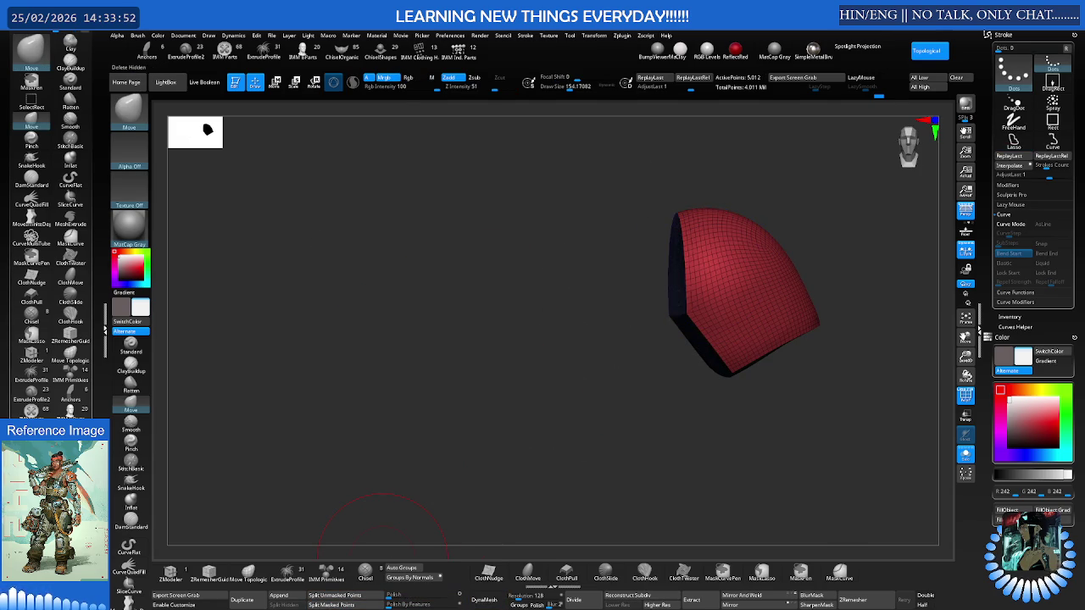
# Unhide the rest of the character and view the shoulder pad from the side
pyautogui.keyDown('ctrl'); pyautogui.keyDown('shift'); pyautogui.click(674, 404); pyautogui.keyUp('shift'); pyautogui.keyUp('ctrl')
pyautogui.moveTo(729, 377)
pyautogui.mouseDown(button='right')
pyautogui.moveTo(750, 315)
pyautogui.moveTo(633, 286)
pyautogui.moveTo(649, 243)
pyautogui.moveTo(624, 250)
pyautogui.moveTo(605, 277)
pyautogui.moveTo(668, 299)
pyautogui.moveTo(655, 357)
pyautogui.moveTo(590, 325)
pyautogui.mouseUp(button='right')
pyautogui.press('w')
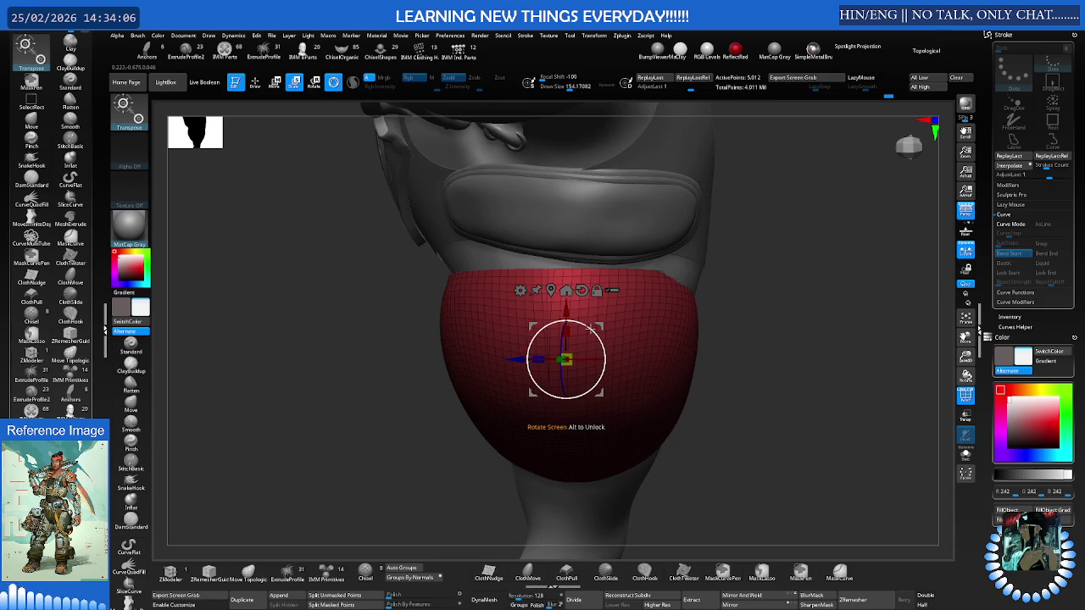
# Solo the shoulder pad with Polyframe on and set the Move brush size to about 239
pyautogui.press('q')
pyautogui.press('b')
pyautogui.press('m')
pyautogui.press('v')
pyautogui.moveTo(654, 305)
pyautogui.mouseDown(button='right')
pyautogui.moveTo(658, 317)
pyautogui.moveTo(683, 286)
pyautogui.moveTo(637, 298)
pyautogui.mouseUp(button='right')
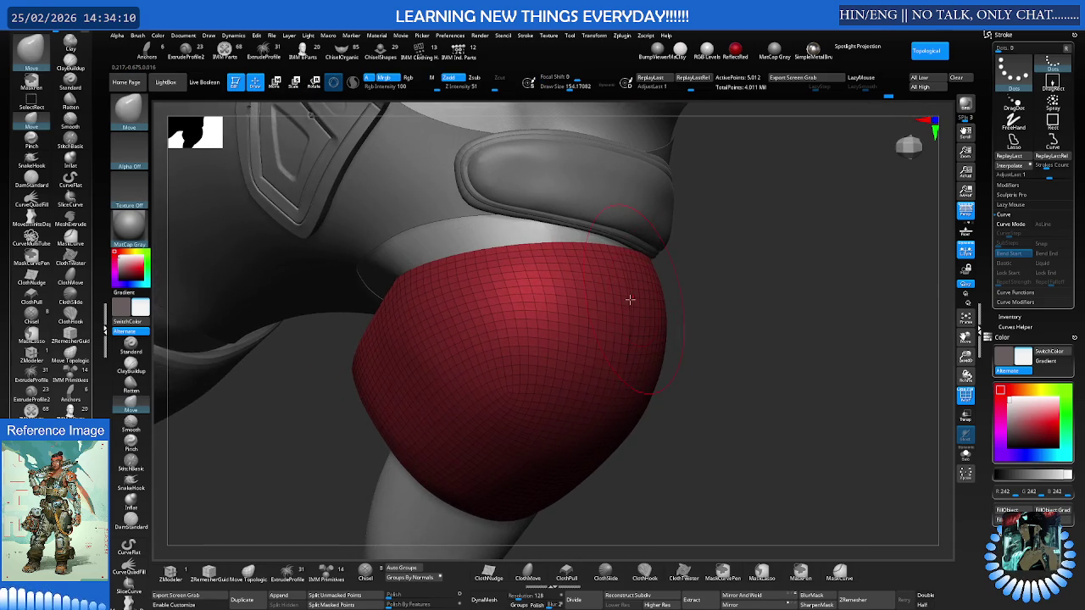
pyautogui.hotkey('alt', 'shift', 's')
pyautogui.hotkey('shift', 'f')
pyautogui.moveTo(571, 322)
pyautogui.mouseDown(button='right')
pyautogui.moveTo(610, 319)
pyautogui.moveTo(612, 350)
pyautogui.moveTo(624, 322)
pyautogui.moveTo(672, 308)
pyautogui.mouseUp(button='right')
pyautogui.press('s')
pyautogui.moveTo(671, 307); pyautogui.dragTo(663, 281)
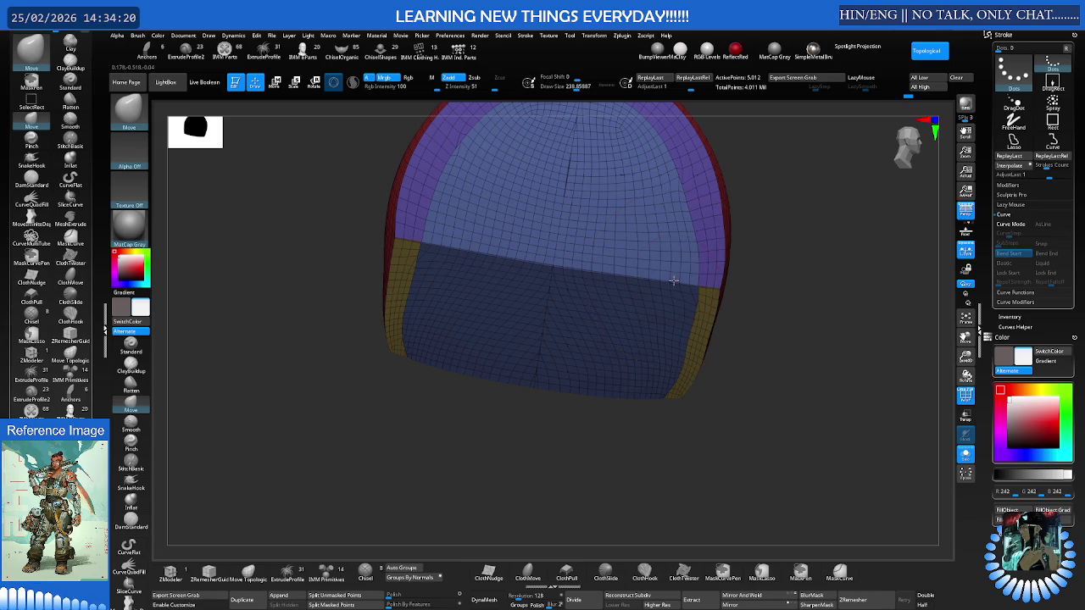
# With Move Topological, nudge the left edge and push the right edge slightly outward
pyautogui.press('w')
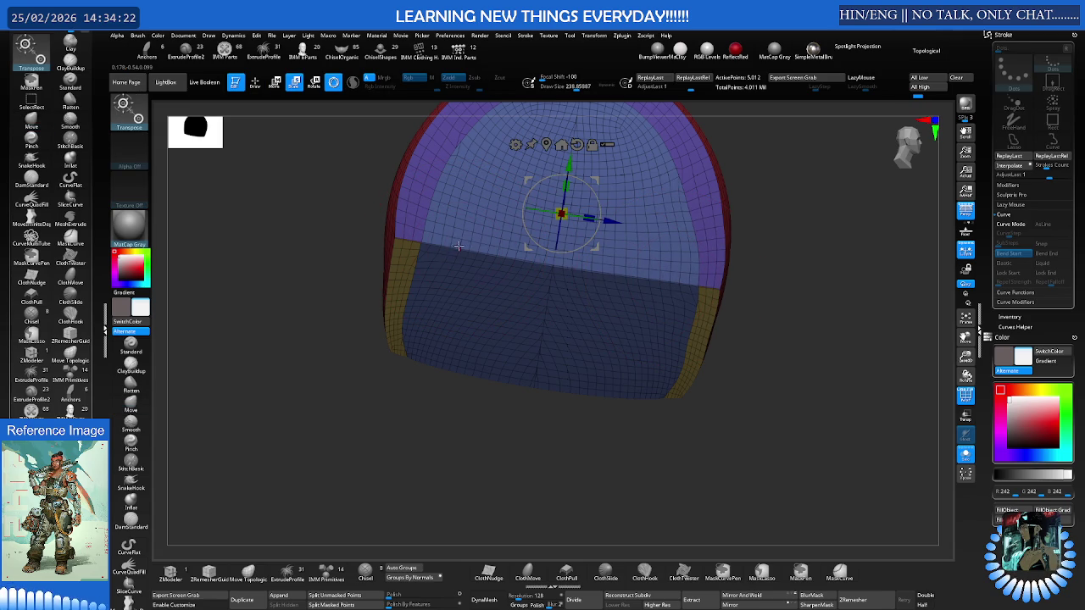
pyautogui.press('q')
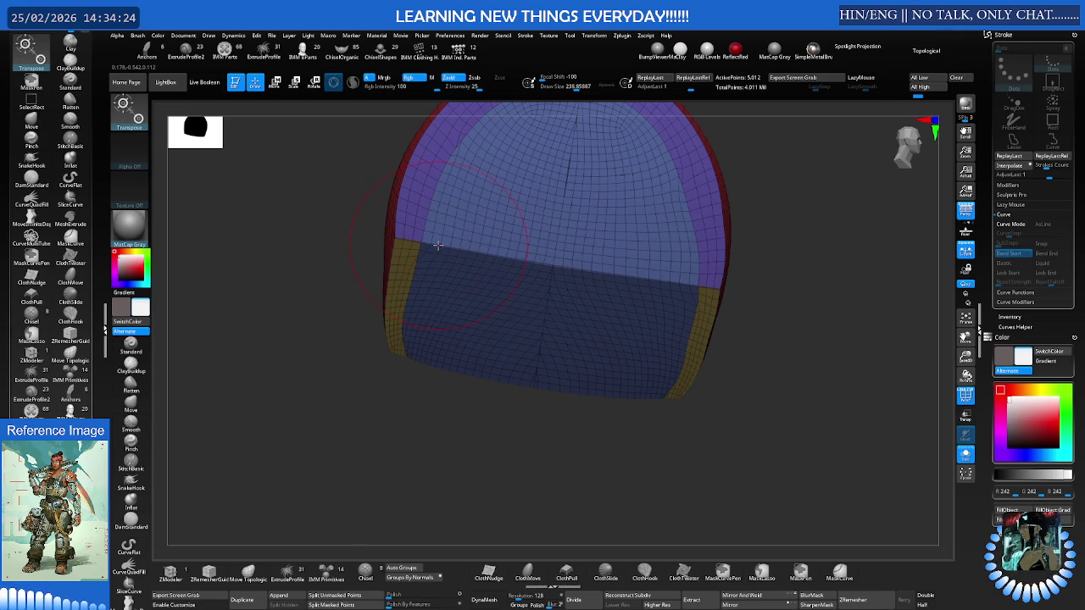
pyautogui.press('b')
pyautogui.press('m')
pyautogui.press('v')
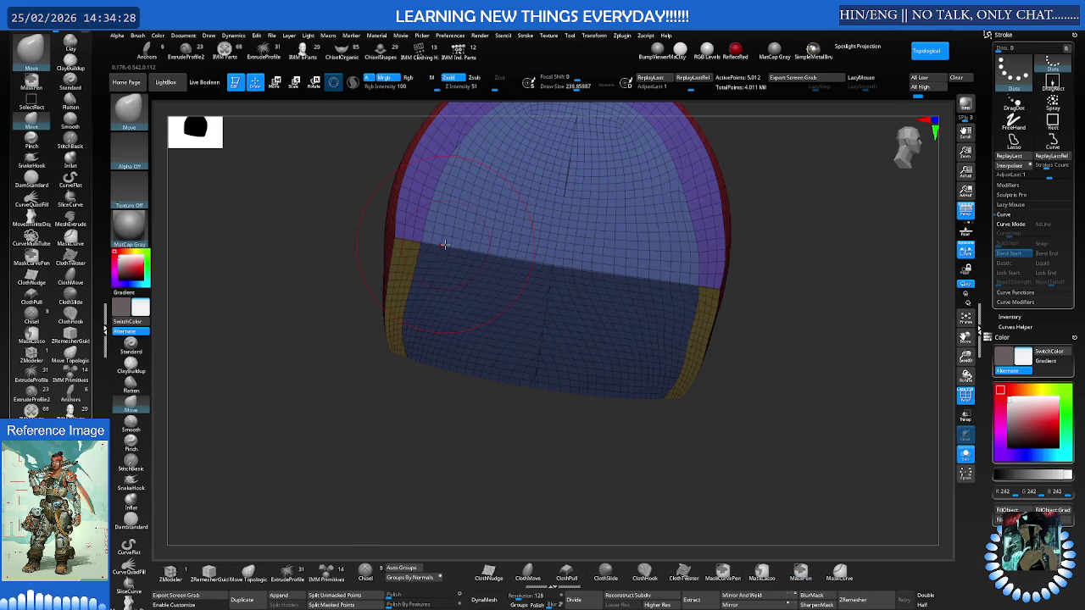
pyautogui.moveTo(438, 243)
pyautogui.mouseDown()
pyautogui.moveTo(414, 300)
pyautogui.moveTo(428, 221)
pyautogui.mouseUp()
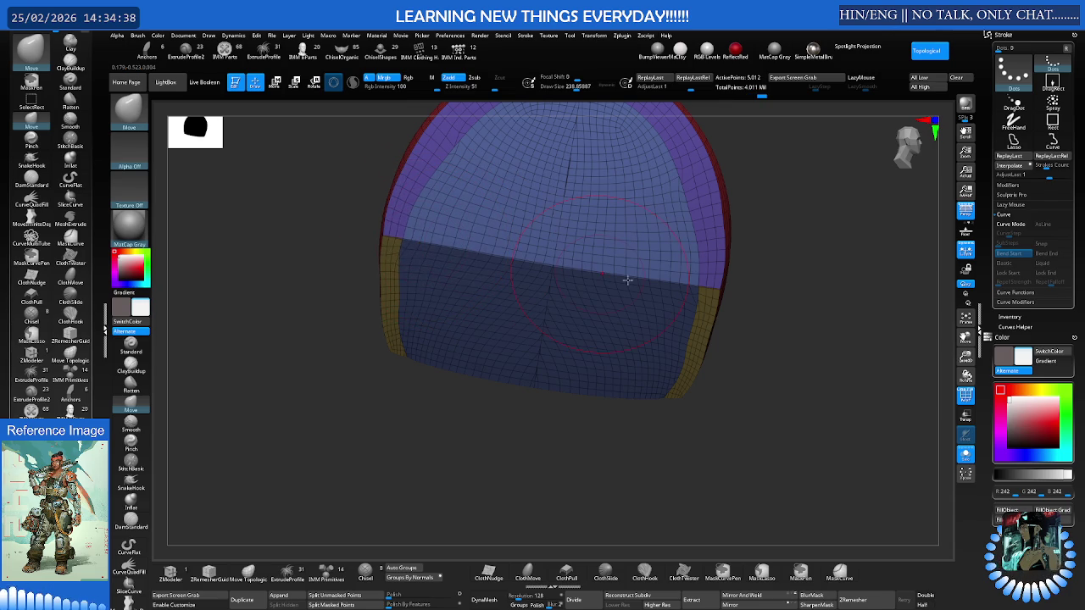
pyautogui.moveTo(677, 280); pyautogui.dragTo(677, 281)
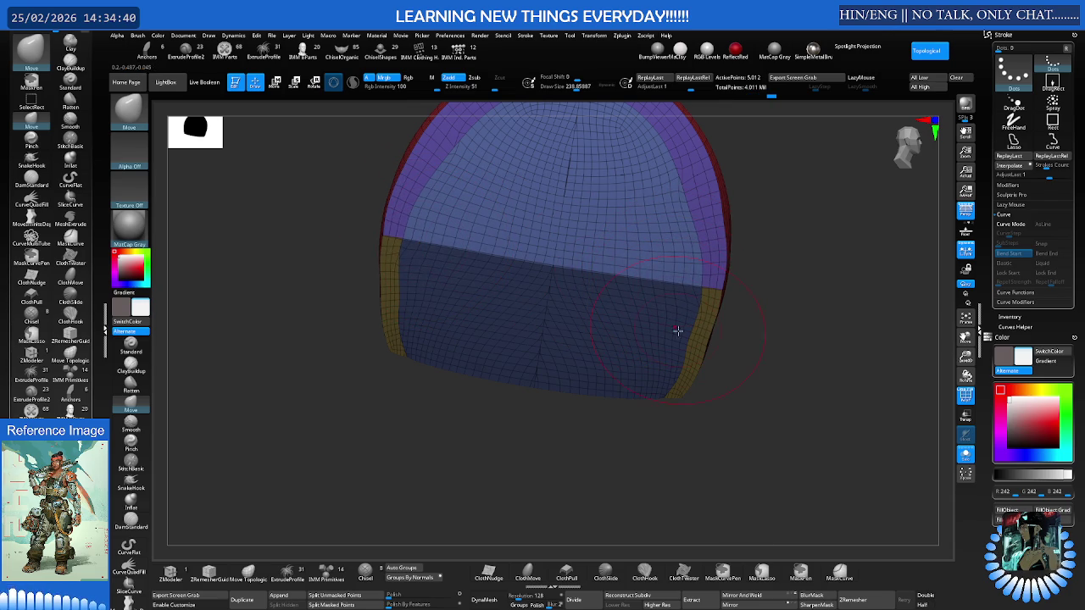
# Bulge the red right edge of the pad slightly outward
pyautogui.scroll(3, 692, 351)
pyautogui.scroll(3, 717, 332)
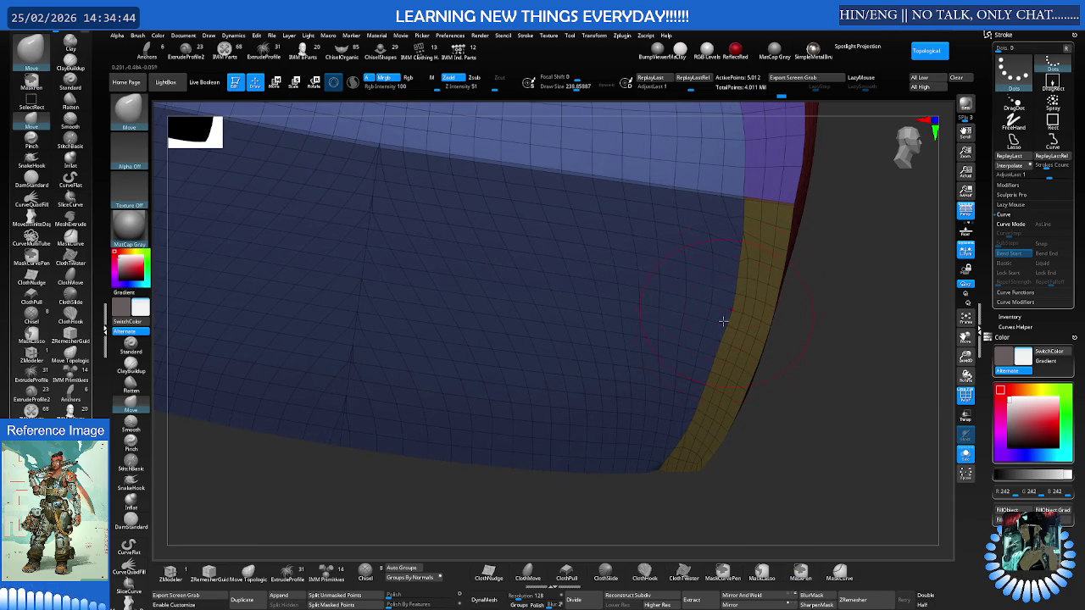
pyautogui.scroll(-4, 719, 339)
pyautogui.scroll(1, 720, 293)
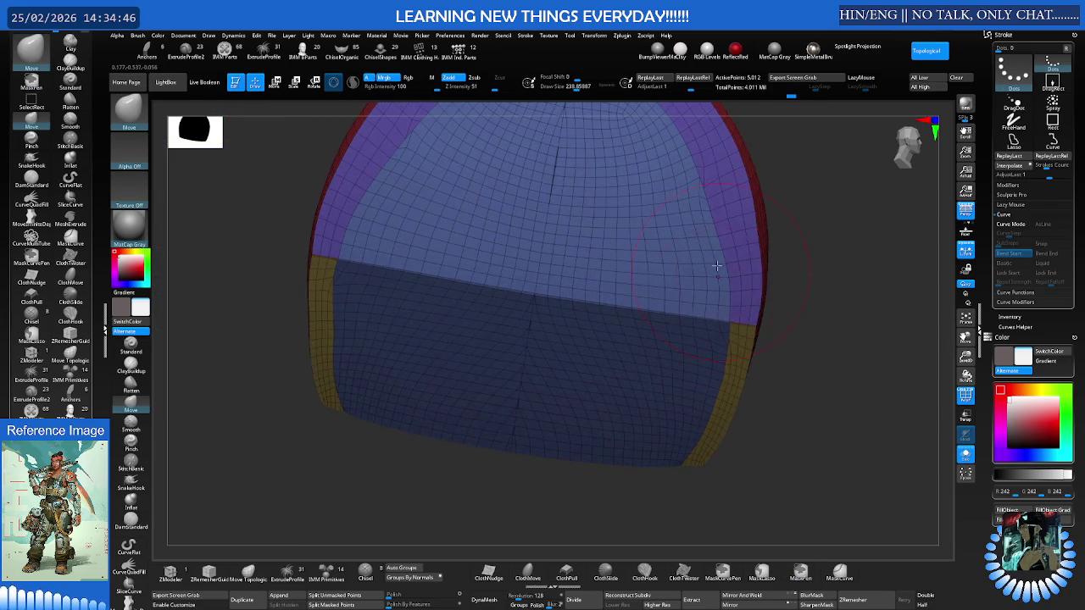
pyautogui.moveTo(721, 228); pyautogui.dragTo(726, 313)
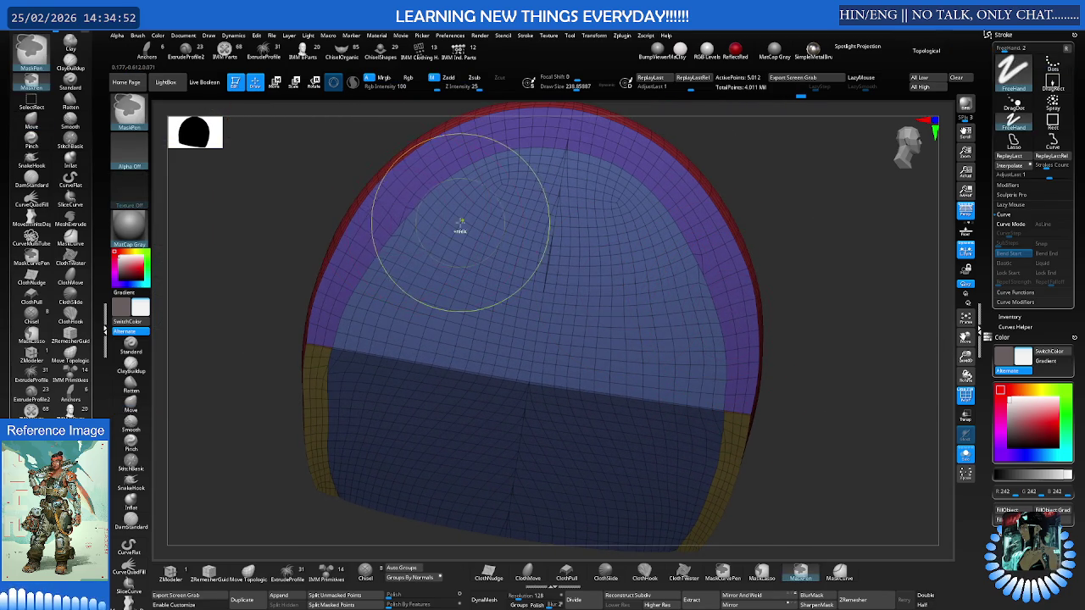
pyautogui.scroll(-4, 460, 229)
pyautogui.scroll(-1, 460, 229)
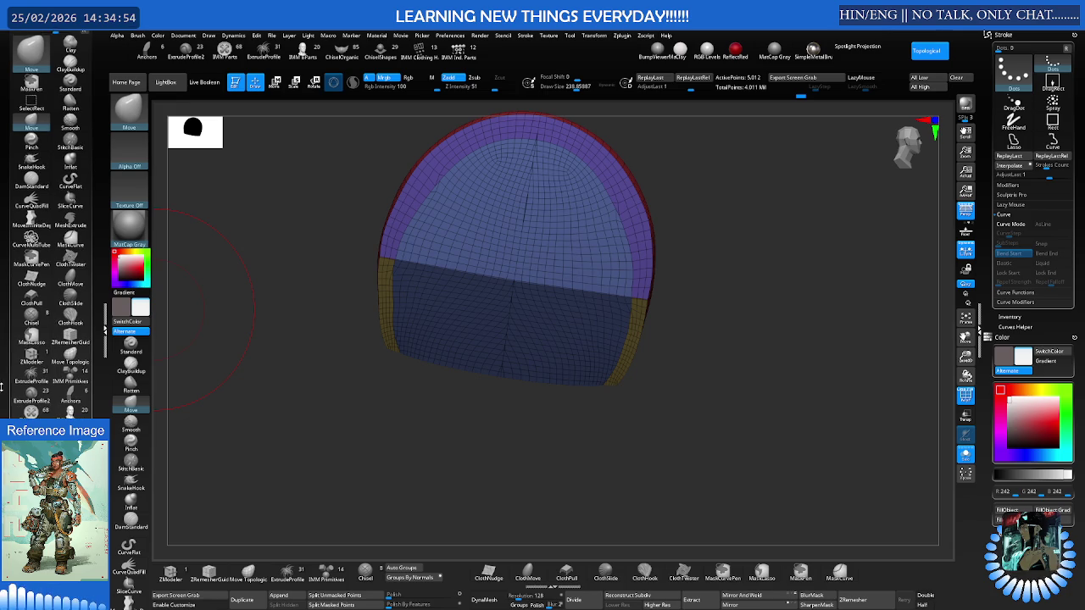
pyautogui.scroll(-5, 47, 289)
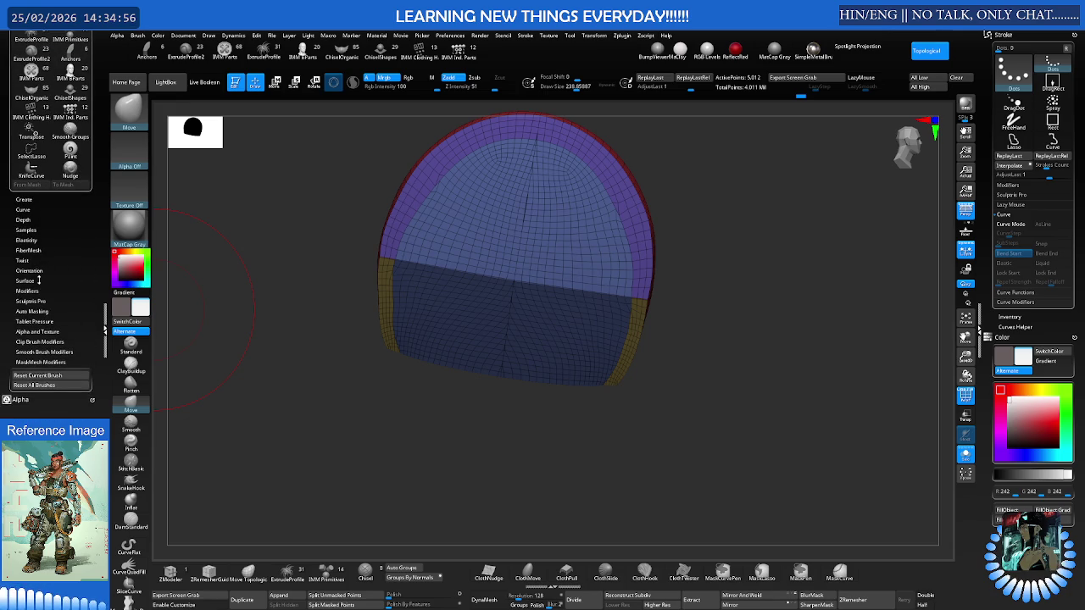
pyautogui.scroll(5, 5, 280)
# Collapse the brush settings and scroll the Tool palette down to the SubTool list
pyautogui.click(31, 66)
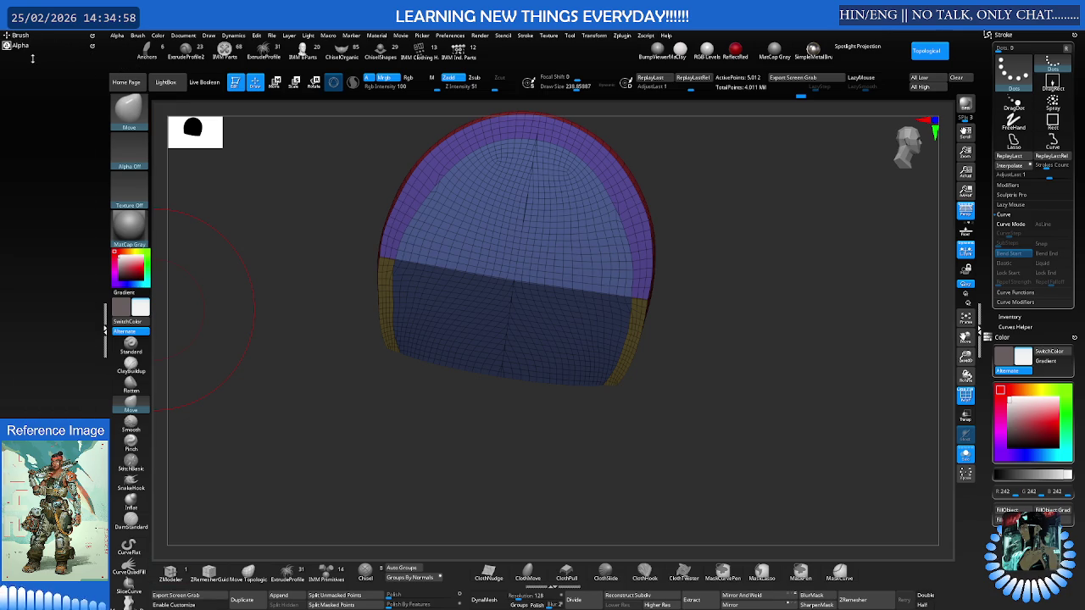
pyautogui.click(18, 54)
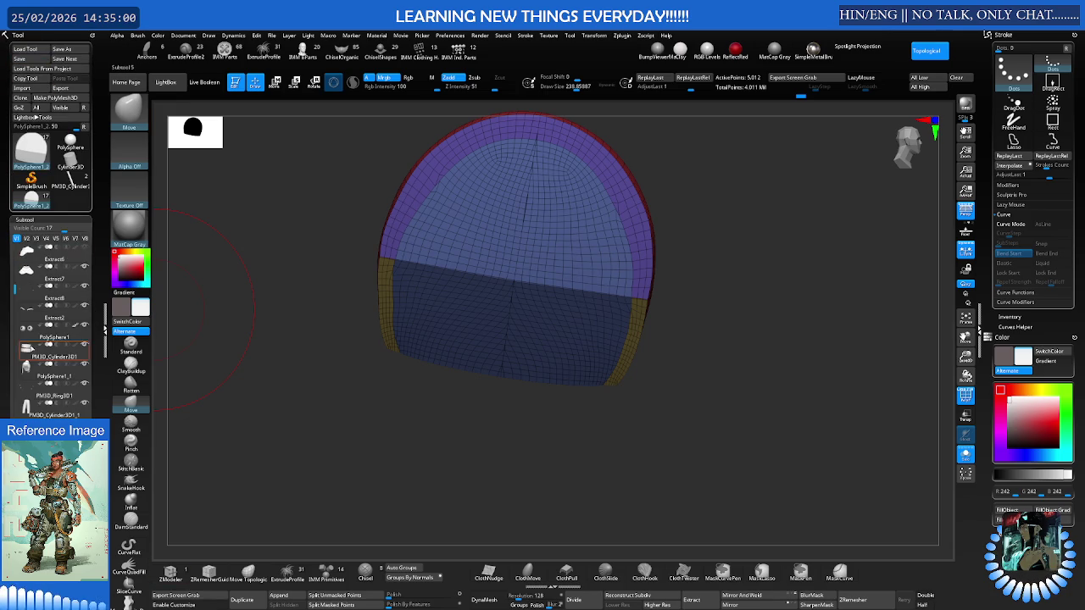
pyautogui.scroll(-5, 12, 256)
pyautogui.scroll(-3, 11, 325)
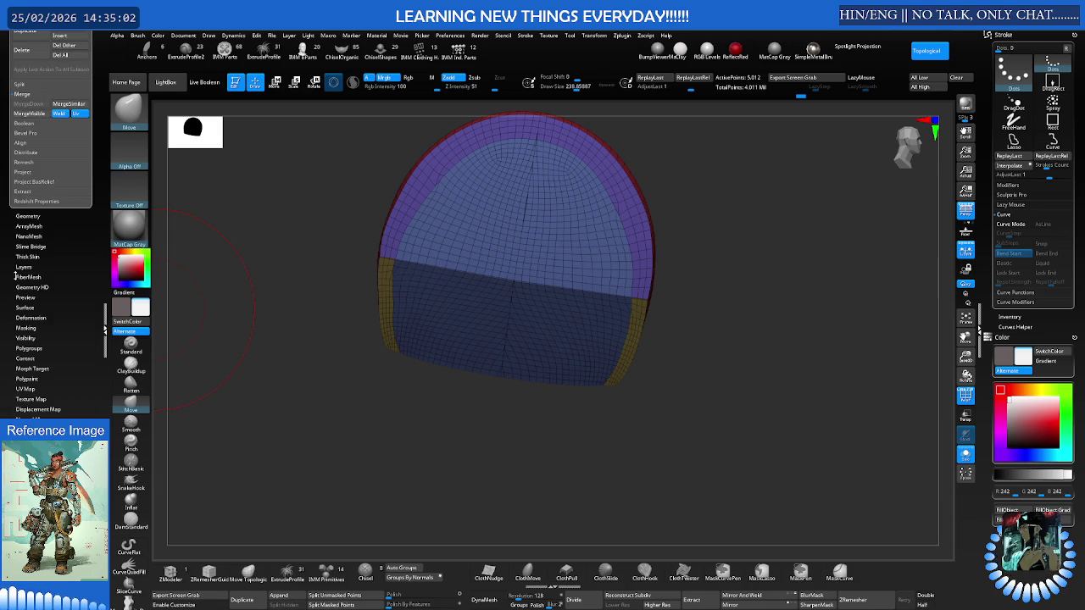
# Apply Polish By Groups at strength 44 with Polish Crisp Edges raised to 75
pyautogui.click(30, 318)
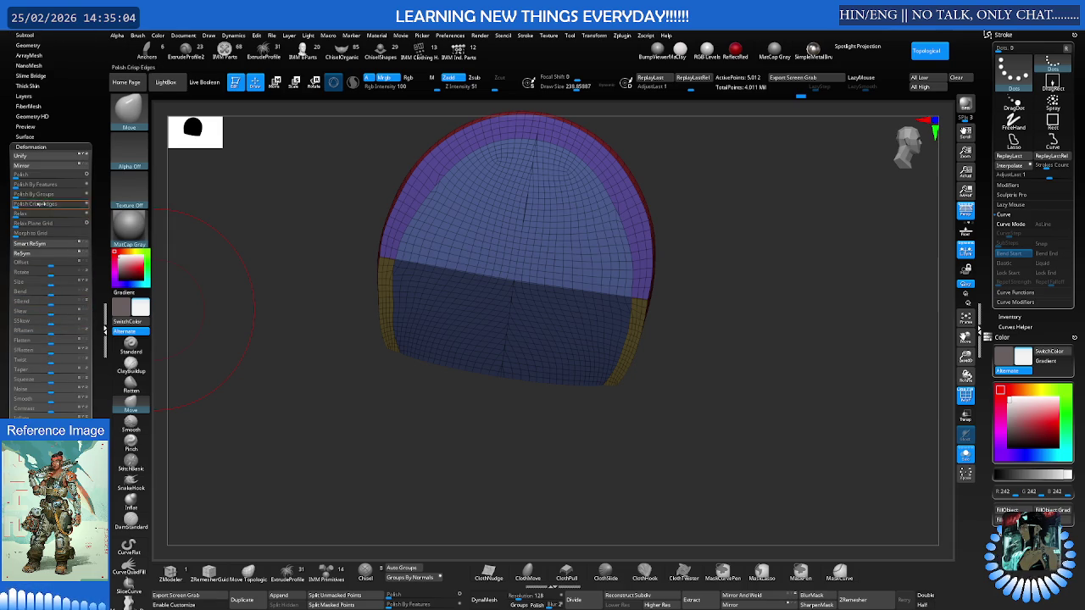
pyautogui.click(17, 195)
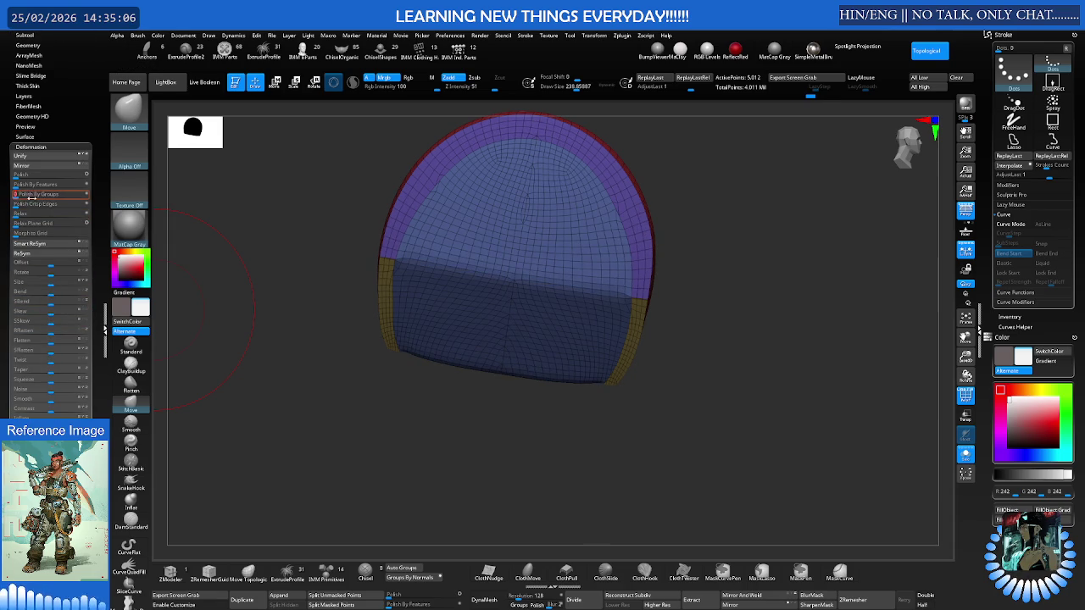
pyautogui.moveTo(383, 181); pyautogui.dragTo(417, 212)
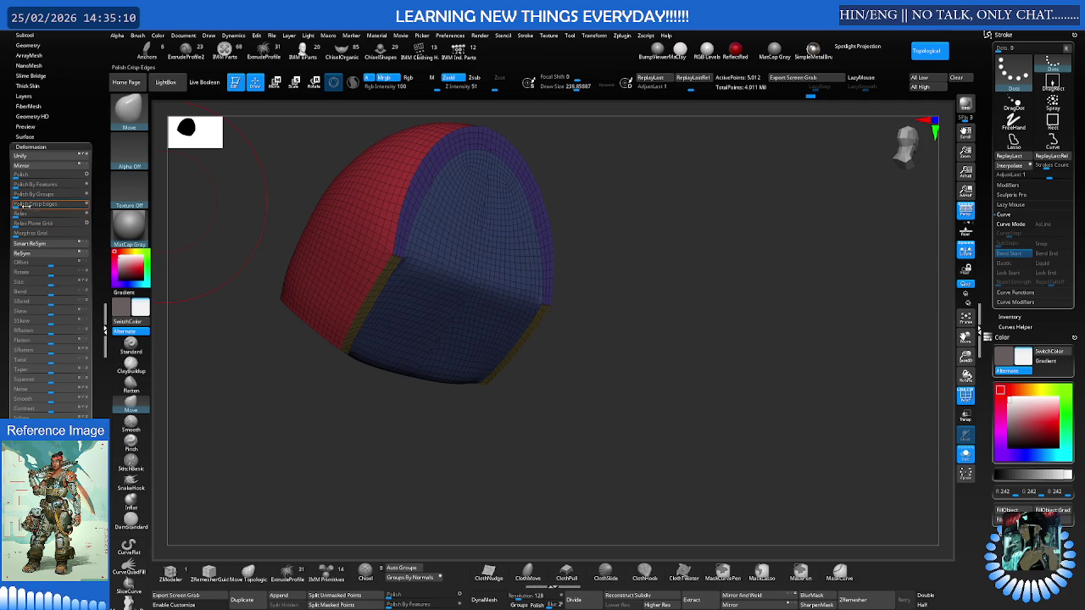
pyautogui.moveTo(59, 205); pyautogui.dragTo(70, 205)
pyautogui.press('ctrl')
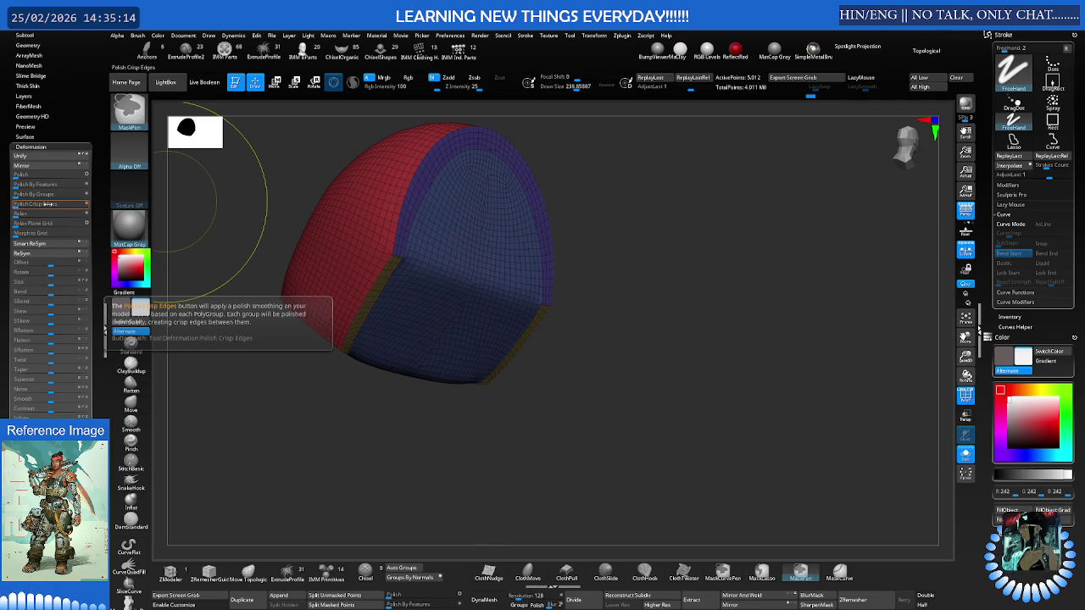
pyautogui.click(49, 194)
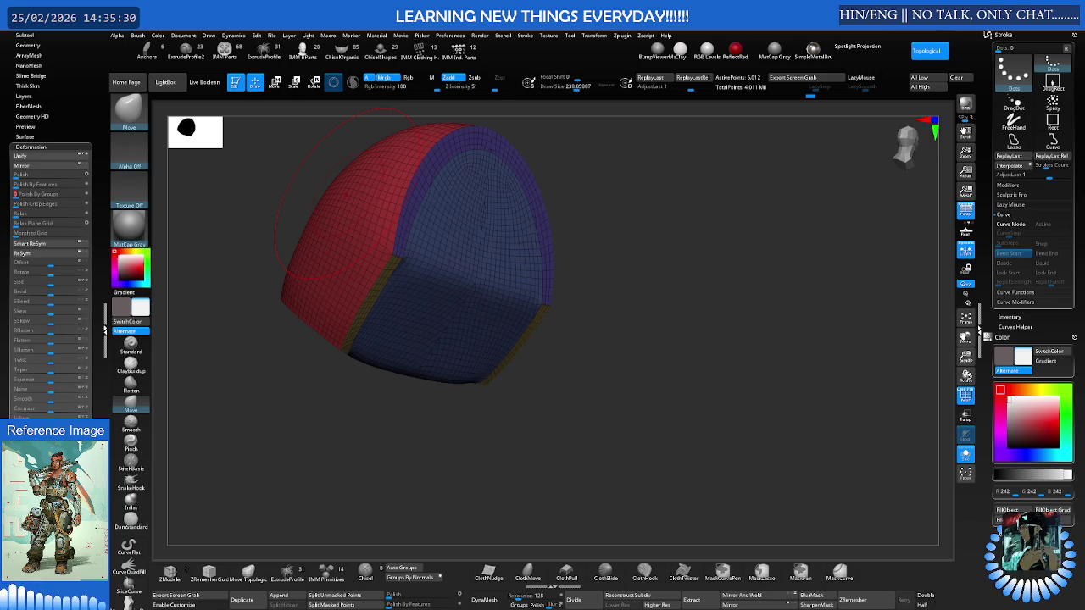
# Inspect the polished shell and isolate its red polygroup
pyautogui.moveTo(406, 230)
pyautogui.mouseDown(button='right')
pyautogui.moveTo(486, 260)
pyautogui.moveTo(559, 232)
pyautogui.moveTo(508, 238)
pyautogui.moveTo(460, 295)
pyautogui.moveTo(333, 282)
pyautogui.moveTo(319, 316)
pyautogui.mouseUp(button='right')
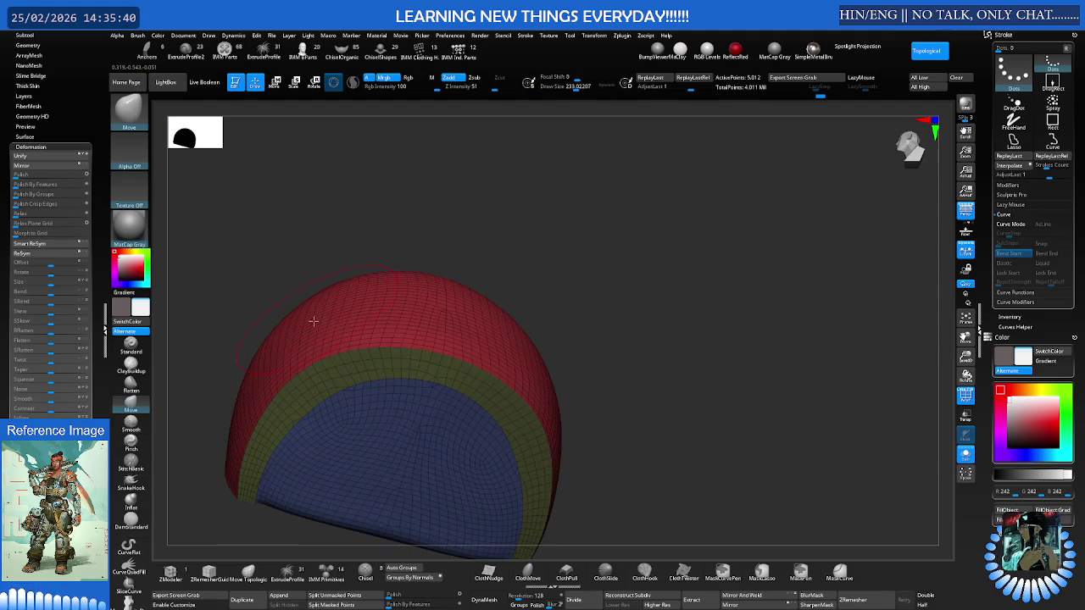
pyautogui.moveTo(430, 304); pyautogui.dragTo(496, 315, button='right')
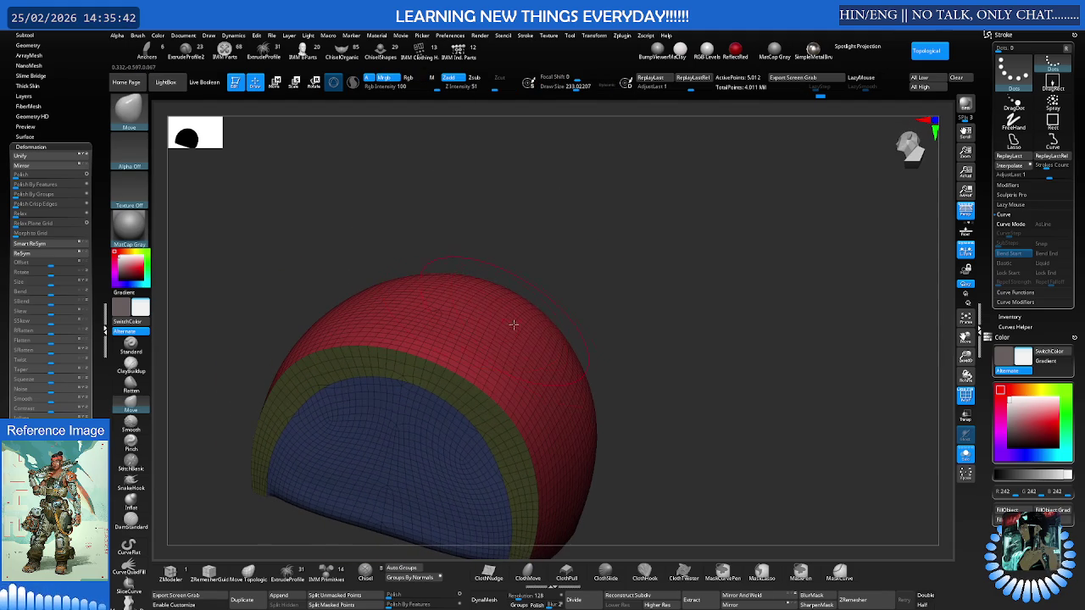
pyautogui.hotkey('ctrl', 'shift')
pyautogui.keyDown('ctrl'); pyautogui.keyDown('shift'); pyautogui.click(545, 348); pyautogui.keyUp('shift'); pyautogui.keyUp('ctrl')
pyautogui.moveTo(550, 339)
pyautogui.mouseDown(button='right')
pyautogui.moveTo(516, 322)
pyautogui.moveTo(570, 322)
pyautogui.mouseUp(button='right')
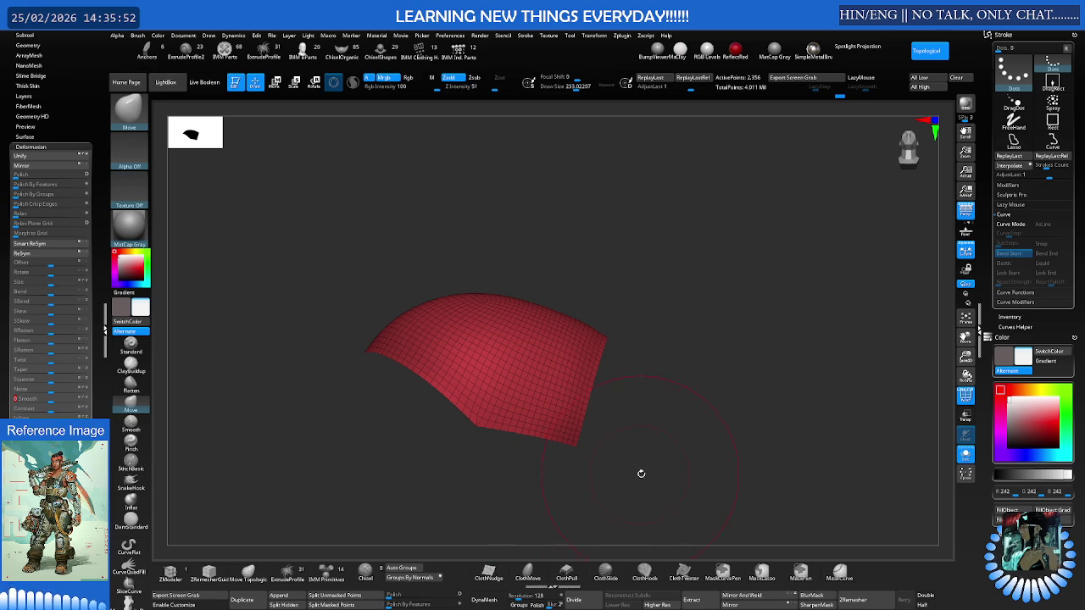
# Thicken the red sheet into a solid piece, then show the full character again
pyautogui.press('d')
pyautogui.hotkey('shift', 'f')
pyautogui.press('b')
pyautogui.press('m')
pyautogui.press('v')
pyautogui.moveTo(624, 448)
pyautogui.mouseDown()
pyautogui.moveTo(636, 438)
pyautogui.moveTo(553, 383)
pyautogui.moveTo(511, 392)
pyautogui.moveTo(528, 373)
pyautogui.moveTo(479, 382)
pyautogui.moveTo(515, 371)
pyautogui.moveTo(522, 381)
pyautogui.mouseUp()
pyautogui.hotkey('ctrl', 'shift', 's')
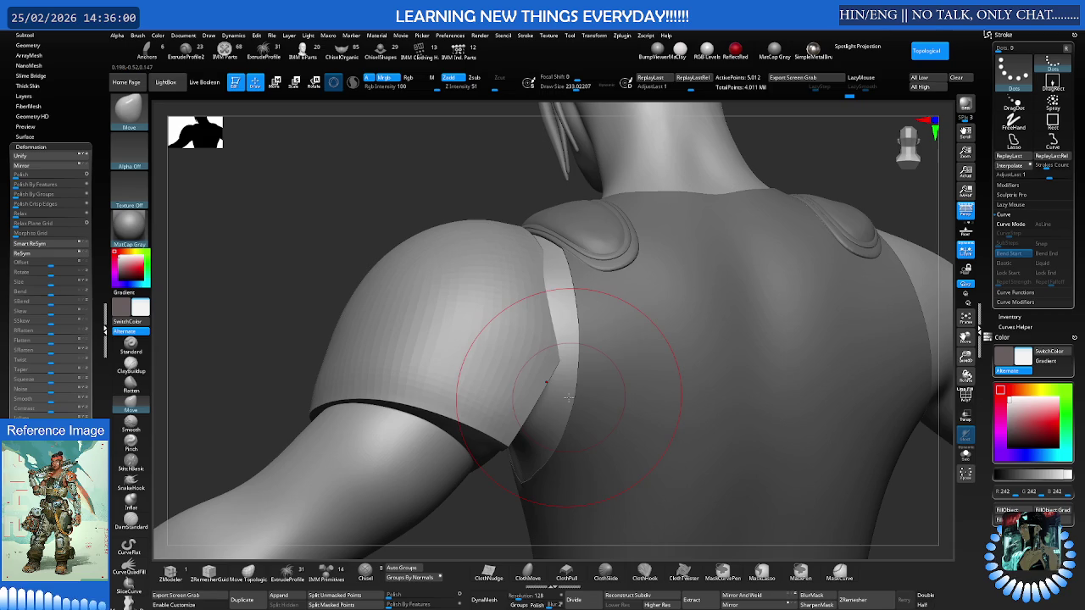
# Zoom in on and isolate the shoulder pad, enlarging the brush size to 356
pyautogui.moveTo(500, 327)
pyautogui.keyDown('shift'); pyautogui.mouseDown()
pyautogui.moveTo(540, 306)
pyautogui.moveTo(494, 255)
pyautogui.mouseUp(); pyautogui.keyUp('shift')
pyautogui.press('w')
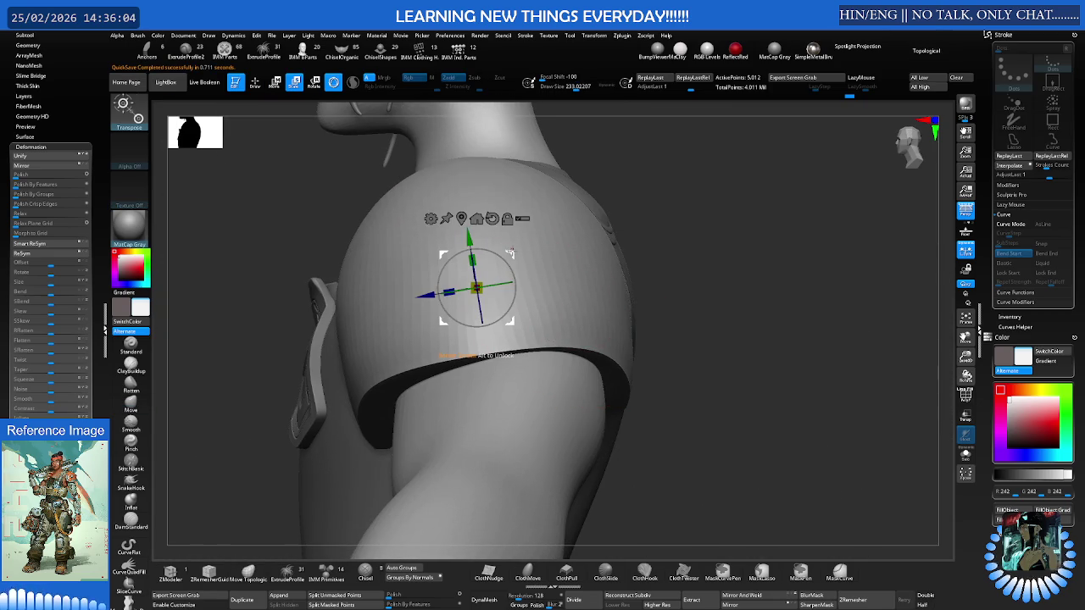
pyautogui.moveTo(509, 254)
pyautogui.mouseDown()
pyautogui.moveTo(500, 263)
pyautogui.moveTo(554, 249)
pyautogui.moveTo(392, 294)
pyautogui.mouseUp()
pyautogui.press('q')
pyautogui.moveTo(364, 242)
pyautogui.mouseDown()
pyautogui.moveTo(257, 303)
pyautogui.moveTo(467, 254)
pyautogui.moveTo(457, 274)
pyautogui.moveTo(542, 271)
pyautogui.moveTo(571, 283)
pyautogui.moveTo(533, 274)
pyautogui.moveTo(546, 283)
pyautogui.moveTo(510, 284)
pyautogui.moveTo(531, 279)
pyautogui.mouseUp()
pyautogui.keyDown('ctrl'); pyautogui.keyDown('shift'); pyautogui.click(542, 271); pyautogui.keyUp('shift'); pyautogui.keyUp('ctrl')
pyautogui.press('s')
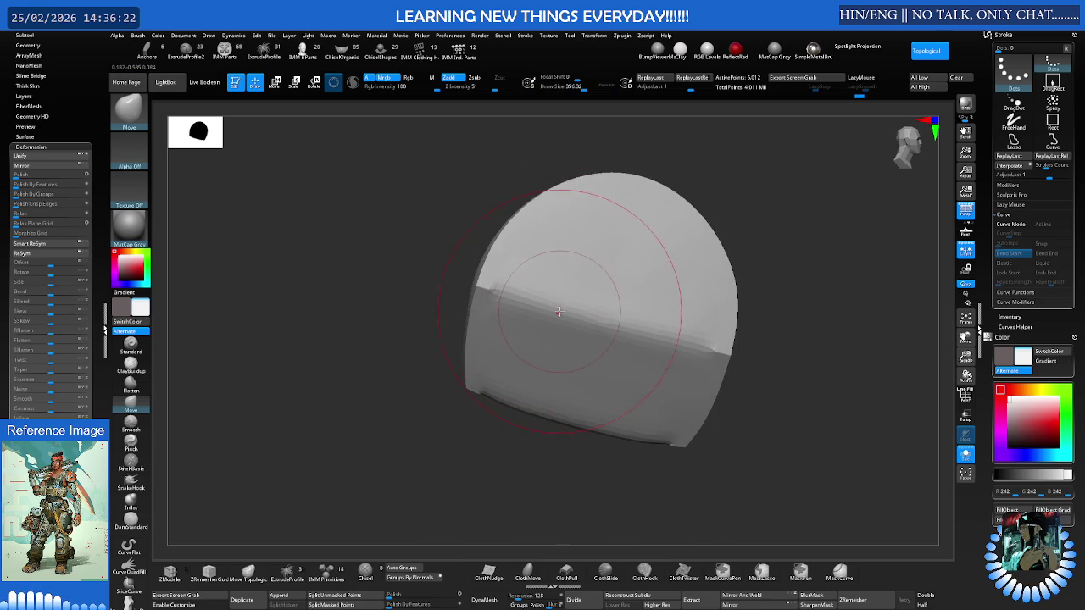
# Pull the pad's right edge outward and undo the inward push on its left side
pyautogui.moveTo(674, 343); pyautogui.dragTo(683, 287)
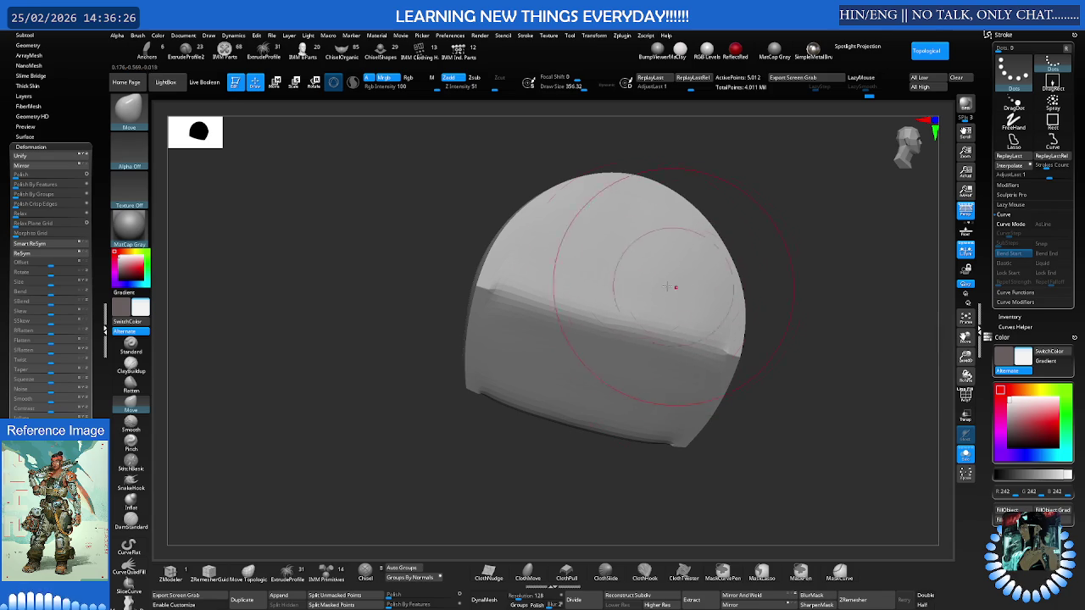
pyautogui.moveTo(573, 288); pyautogui.dragTo(542, 299)
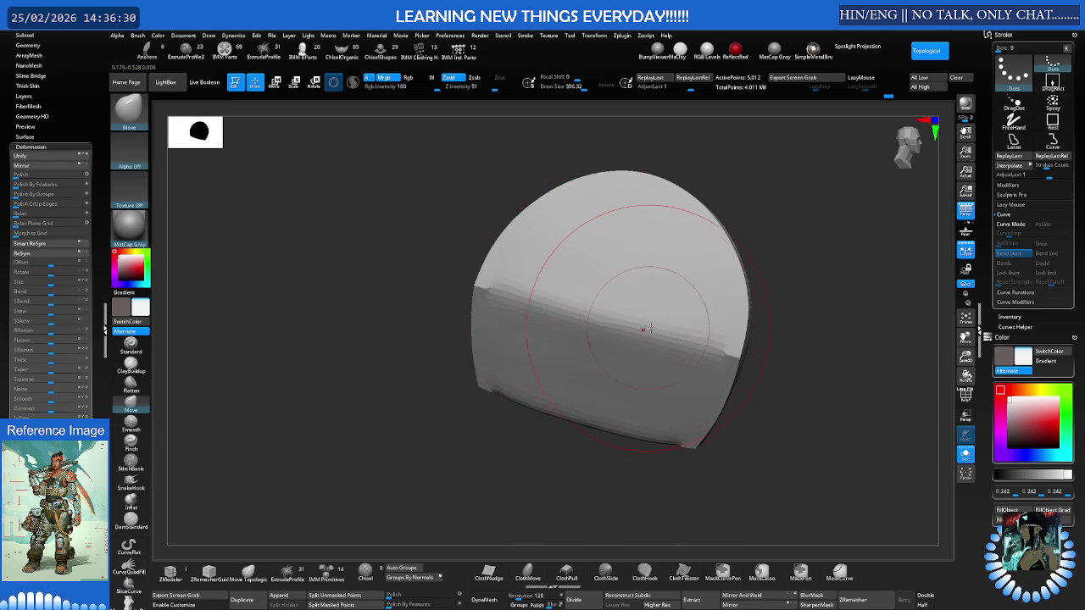
pyautogui.hotkey('ctrl', 'z')
pyautogui.press('space')
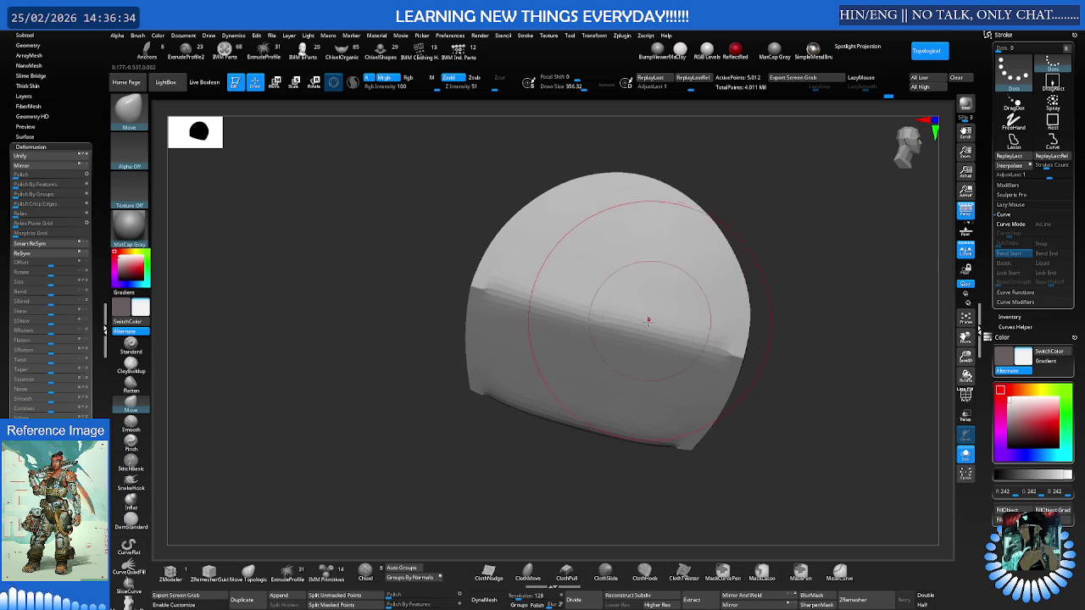
pyautogui.moveTo(650, 307)
pyautogui.mouseDown(button='right')
pyautogui.moveTo(624, 333)
pyautogui.moveTo(534, 324)
pyautogui.moveTo(621, 318)
pyautogui.moveTo(573, 322)
pyautogui.moveTo(596, 302)
pyautogui.mouseUp(button='right')
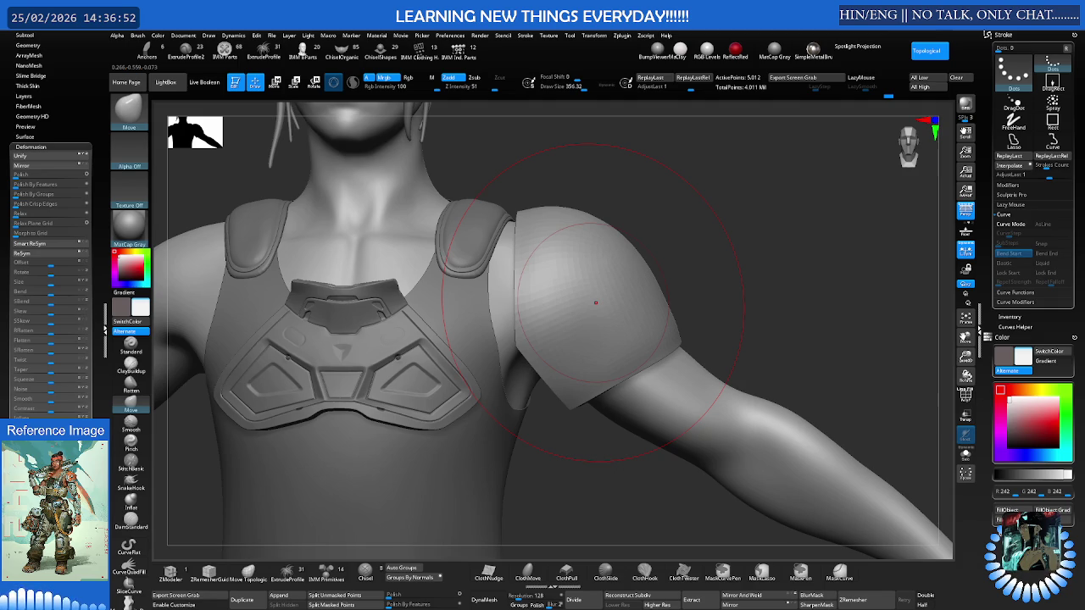
# Set up Move Topological with a slightly larger brush and the polygroup wireframe shown
pyautogui.moveTo(595, 303); pyautogui.dragTo(690, 303, button='right')
pyautogui.press('s')
pyautogui.press('s')
pyautogui.moveTo(694, 307); pyautogui.dragTo(700, 307)
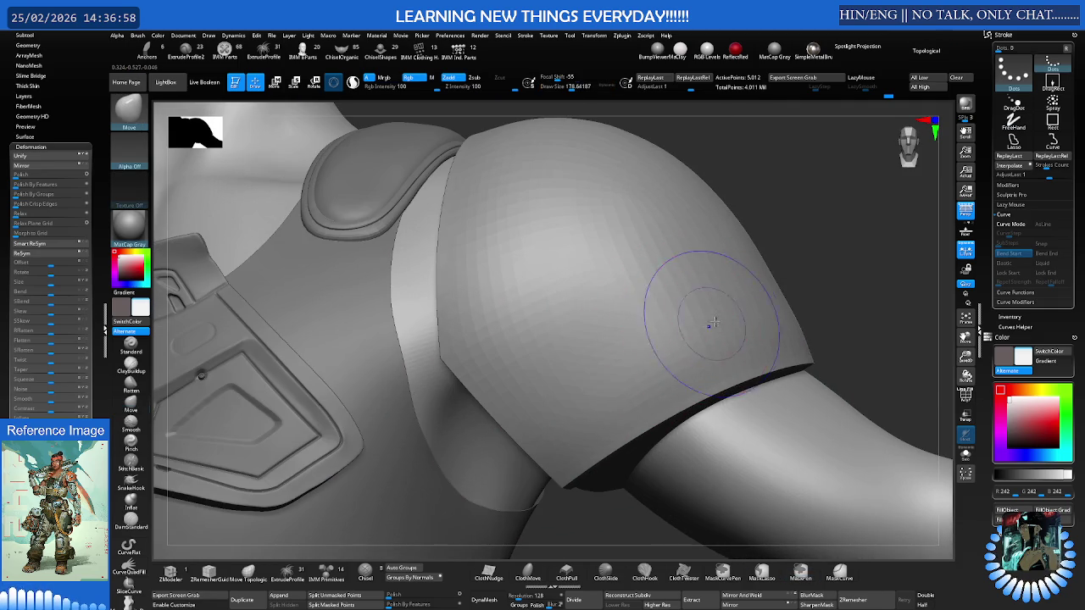
pyautogui.moveTo(667, 320)
pyautogui.mouseDown(button='right')
pyautogui.moveTo(721, 322)
pyautogui.moveTo(703, 302)
pyautogui.mouseUp(button='right')
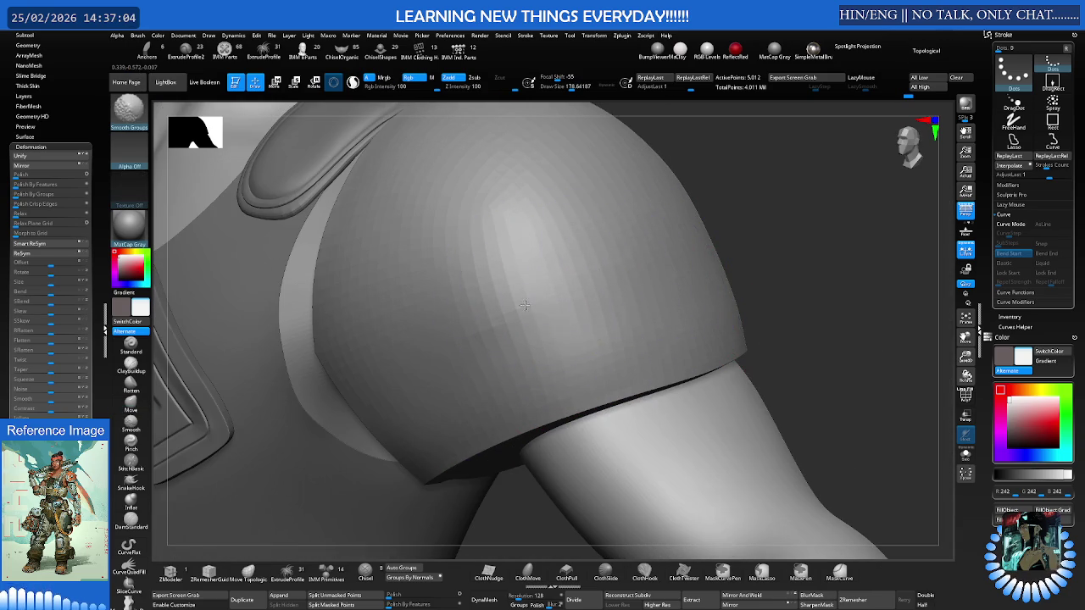
pyautogui.press('b')
pyautogui.press('m')
pyautogui.press('v')
pyautogui.moveTo(667, 274)
pyautogui.mouseDown(button='right')
pyautogui.moveTo(611, 278)
pyautogui.moveTo(635, 296)
pyautogui.moveTo(578, 298)
pyautogui.moveTo(562, 286)
pyautogui.mouseUp(button='right')
pyautogui.press('s')
pyautogui.hotkey('shift', 'f')
pyautogui.hotkey('shift', 'f')
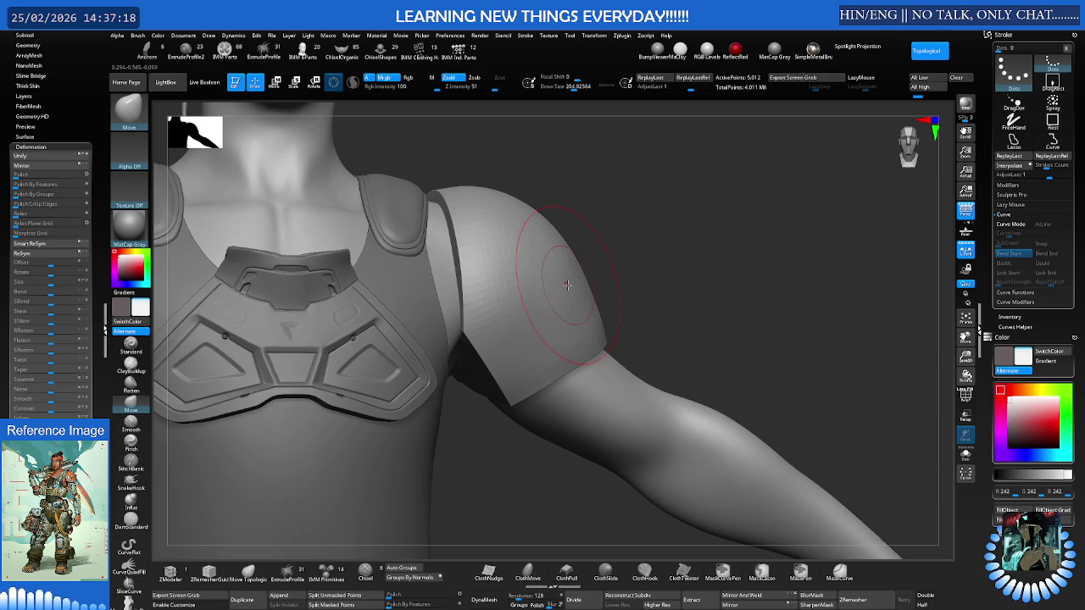
# Zoom far in on the shoulder pad and shrink the Move brush to about 149 and below
pyautogui.moveTo(567, 288); pyautogui.dragTo(557, 242, button='right')
pyautogui.moveTo(557, 315)
pyautogui.keyDown('ctrl'); pyautogui.mouseDown(button='right')
pyautogui.moveTo(630, 295)
pyautogui.moveTo(551, 301)
pyautogui.mouseUp(button='right'); pyautogui.keyUp('ctrl')
pyautogui.press('s')
pyautogui.moveTo(557, 308); pyautogui.dragTo(548, 303)
pyautogui.moveTo(548, 302)
pyautogui.mouseDown(button='right')
pyautogui.moveTo(597, 294)
pyautogui.moveTo(577, 317)
pyautogui.mouseUp(button='right')
pyautogui.press('m')
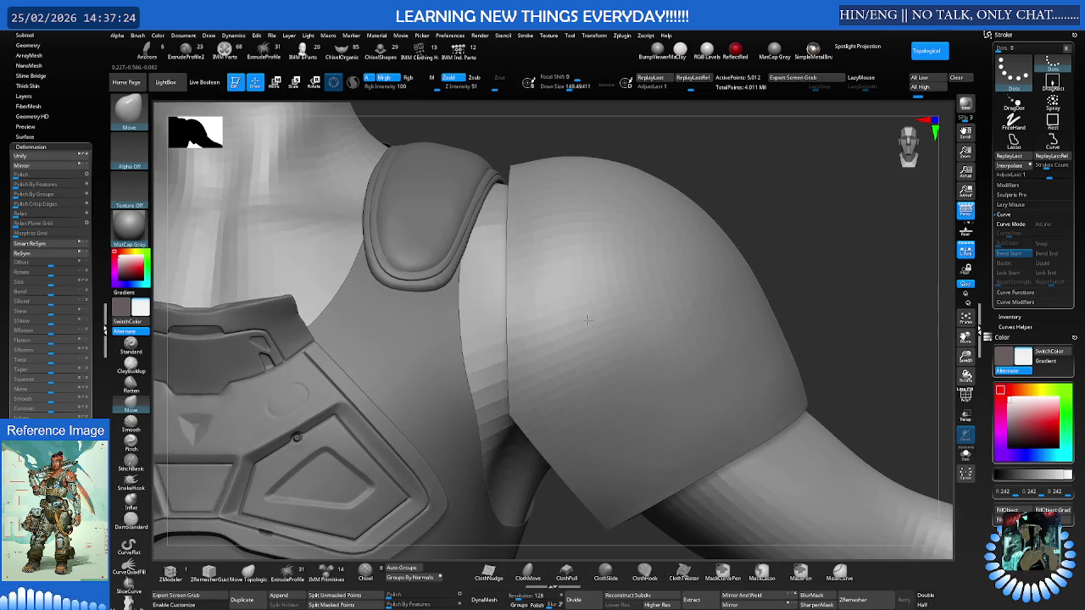
pyautogui.press('s')
pyautogui.moveTo(579, 314); pyautogui.dragTo(571, 313)
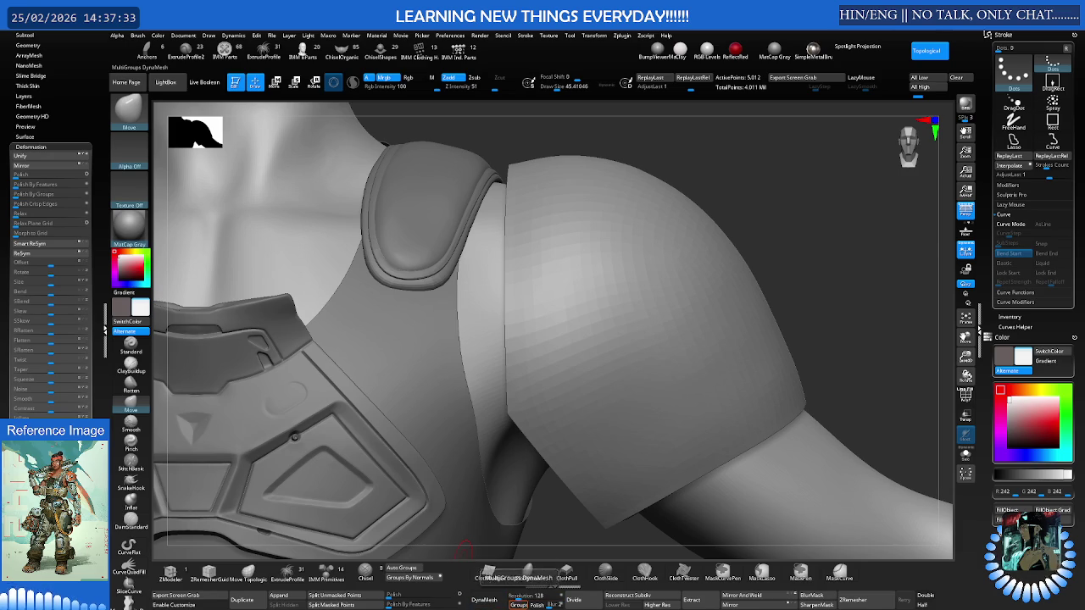
pyautogui.click(529, 597)
# DynaMesh the pad at resolution 560, inspect it, then undo the remesh
pyautogui.write('560')
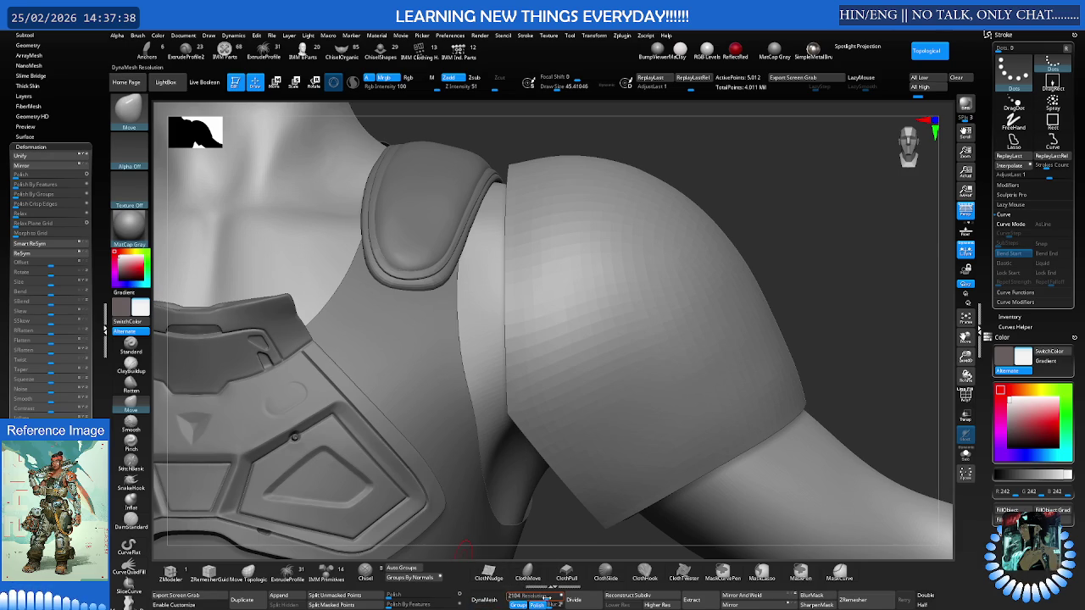
pyautogui.click(485, 599)
pyautogui.hotkey('shift', 'f')
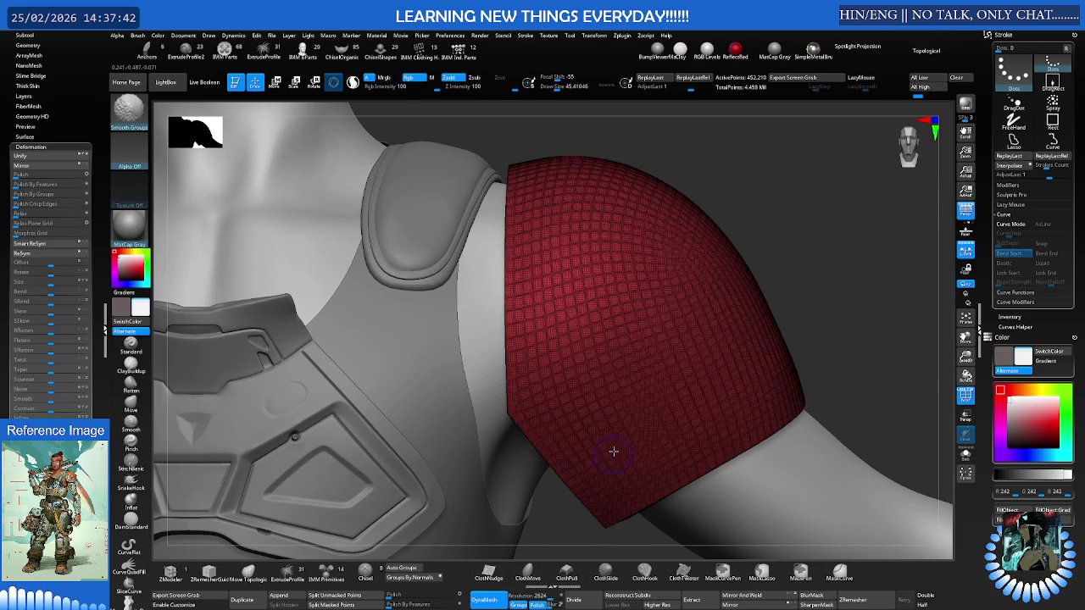
pyautogui.moveTo(630, 378)
pyautogui.keyDown('shift'); pyautogui.mouseDown(button='right')
pyautogui.moveTo(624, 384)
pyautogui.moveTo(672, 343)
pyautogui.moveTo(623, 355)
pyautogui.moveTo(611, 375)
pyautogui.moveTo(743, 367)
pyautogui.moveTo(671, 357)
pyautogui.moveTo(664, 376)
pyautogui.mouseUp(button='right'); pyautogui.keyUp('shift')
pyautogui.hotkey('shift', 'f')
pyautogui.press('f')
pyautogui.hotkey('ctrl', 'z')
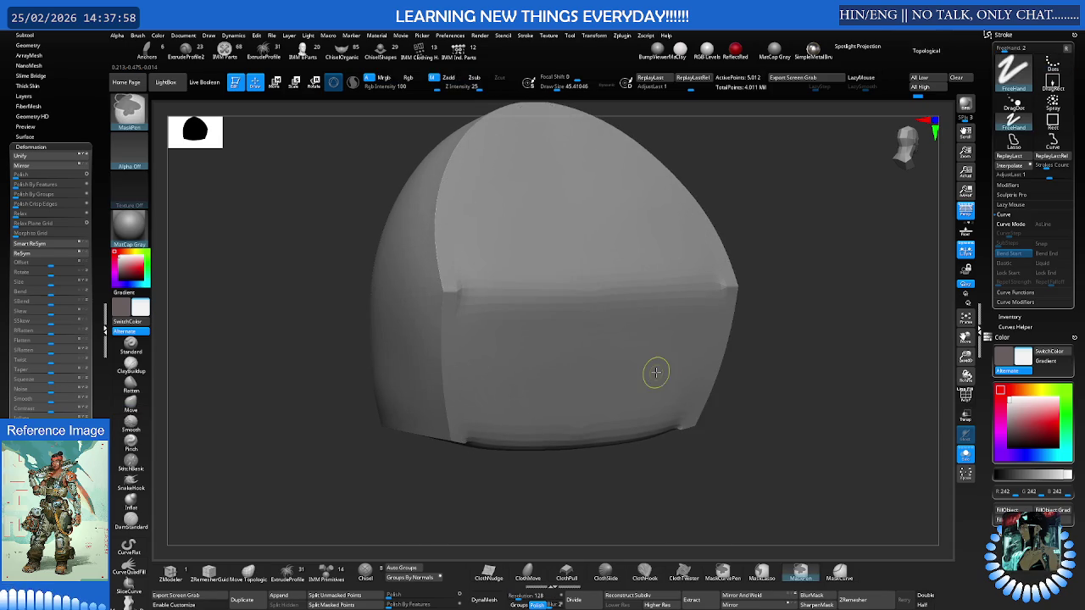
pyautogui.hotkey('ctrl', 'z')
# Show the full body, scale the shoulder piece up with the gizmo, and remesh it at 560
pyautogui.moveTo(653, 370); pyautogui.dragTo(588, 381)
pyautogui.press('w')
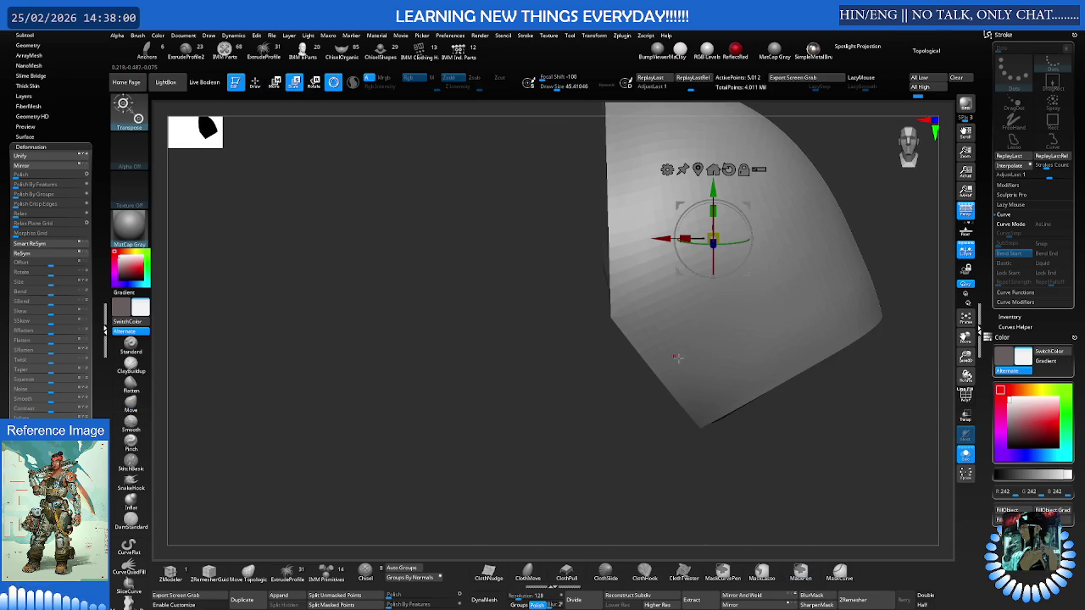
pyautogui.keyDown('ctrl'); pyautogui.moveTo(666, 359); pyautogui.dragTo(624, 368, button='right'); pyautogui.keyUp('ctrl')
pyautogui.hotkey('ctrl', 'shift', 's')
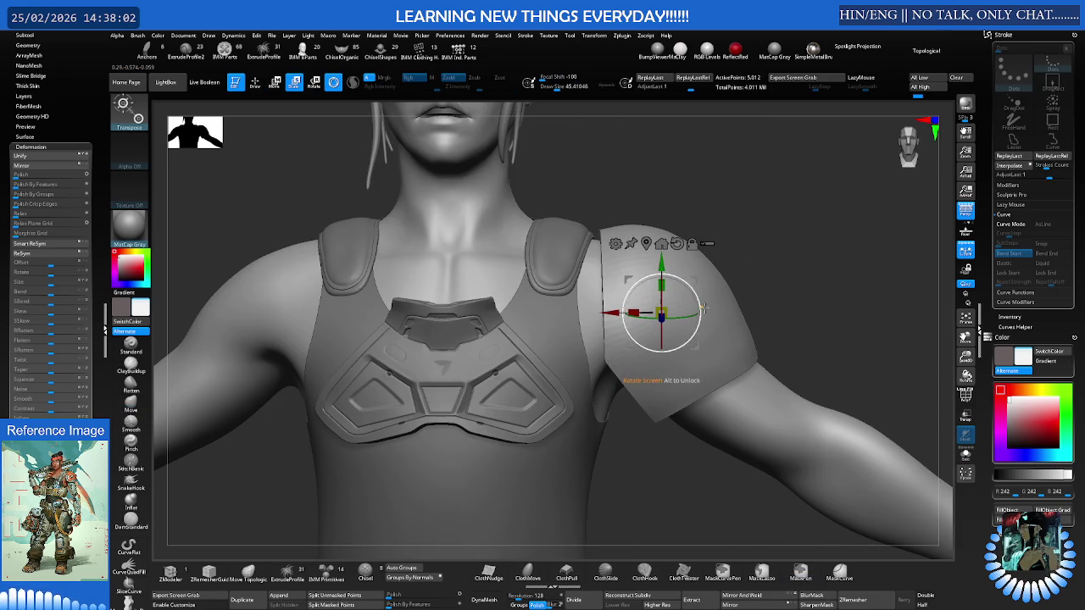
pyautogui.press('f')
pyautogui.hotkey('shift', 'f')
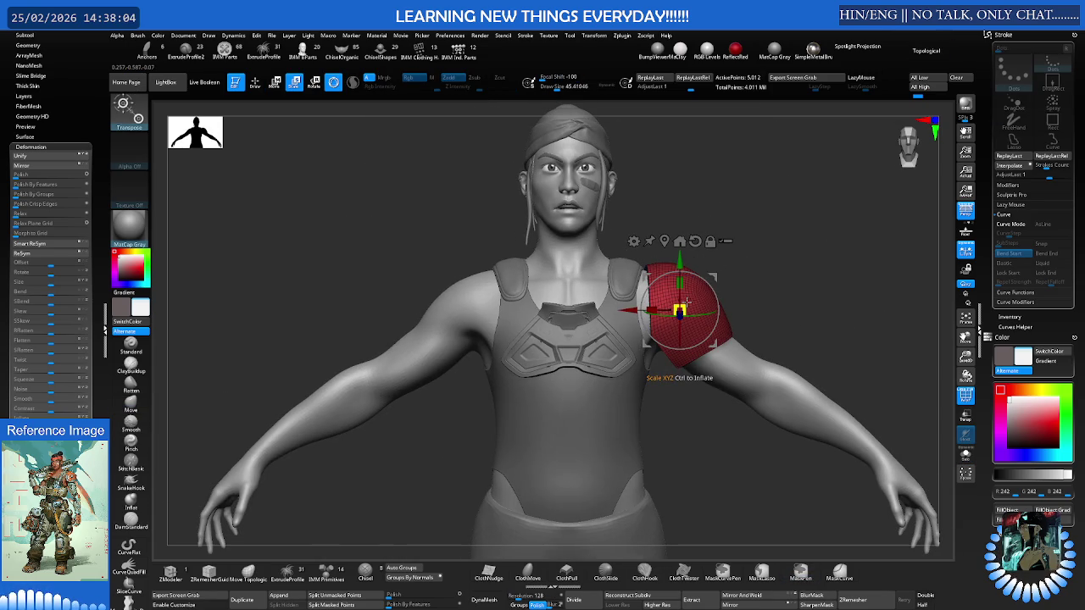
pyautogui.moveTo(685, 304); pyautogui.dragTo(696, 346)
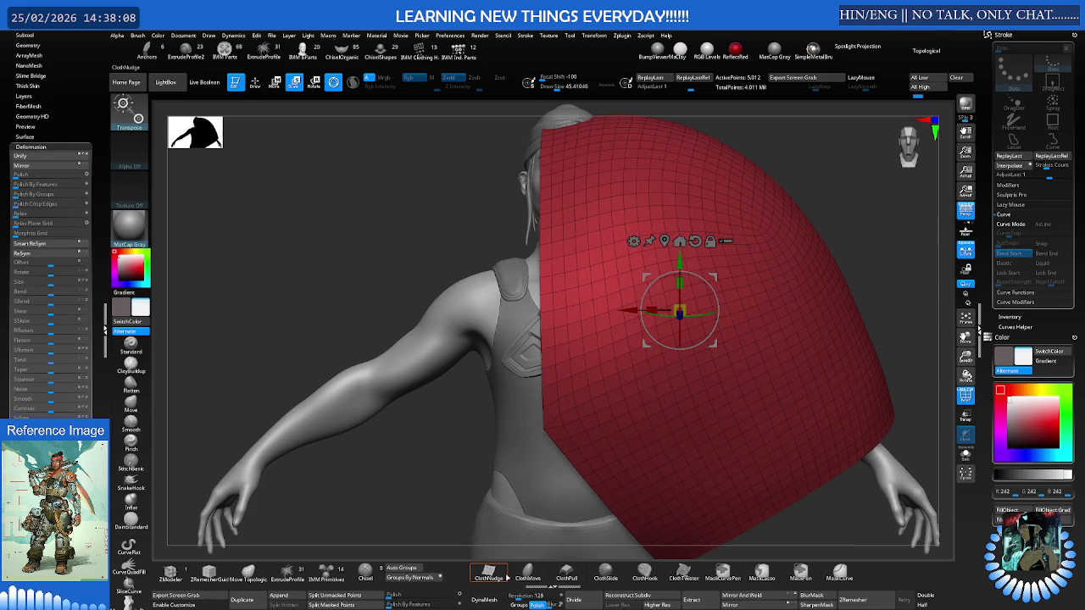
pyautogui.moveTo(520, 596); pyautogui.dragTo(529, 597)
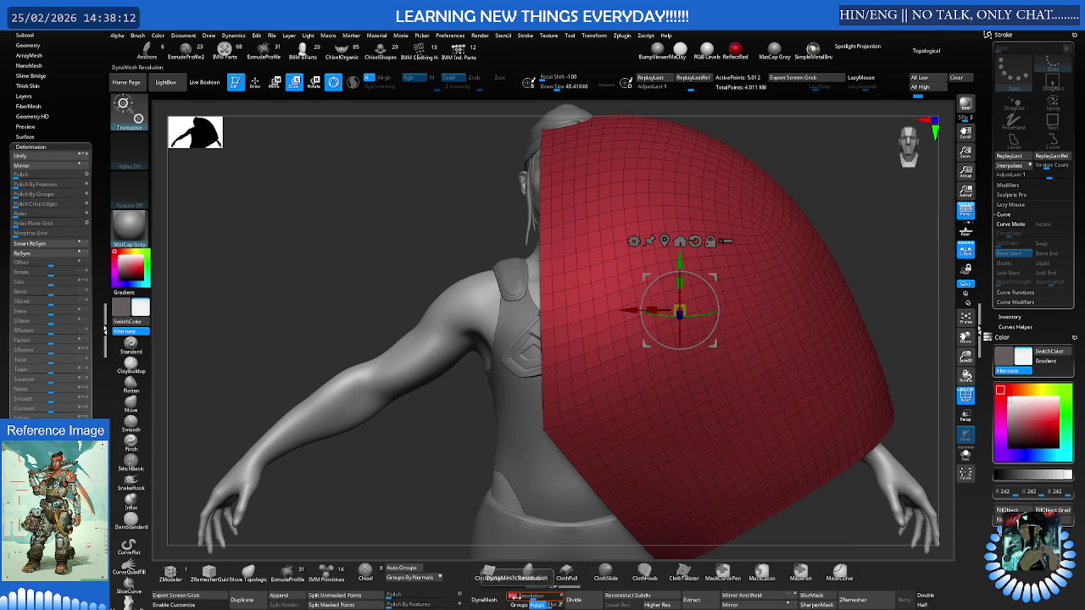
pyautogui.click(494, 600)
# Shrink and resize the shoulder pad with the gizmo until it fits the shoulder
pyautogui.moveTo(610, 474)
pyautogui.mouseDown()
pyautogui.moveTo(712, 407)
pyautogui.moveTo(823, 391)
pyautogui.moveTo(571, 419)
pyautogui.mouseUp()
pyautogui.hotkey('ctrl', 'shift', 's')
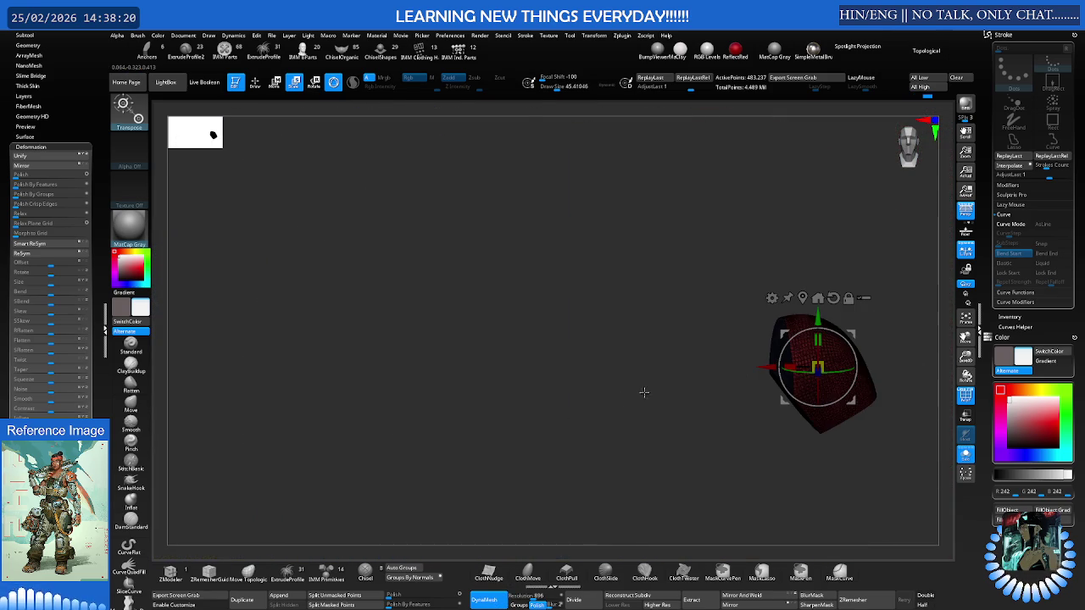
pyautogui.moveTo(632, 395)
pyautogui.mouseDown()
pyautogui.moveTo(651, 365)
pyautogui.moveTo(610, 377)
pyautogui.mouseUp()
pyautogui.hotkey('ctrl', 'shift', 's')
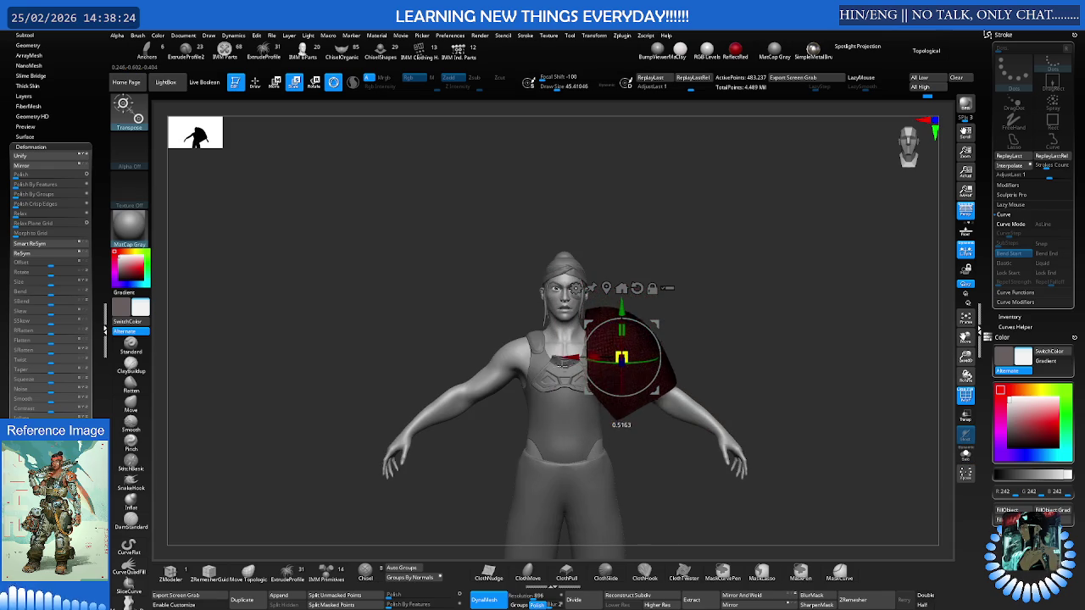
pyautogui.moveTo(539, 374); pyautogui.dragTo(532, 373)
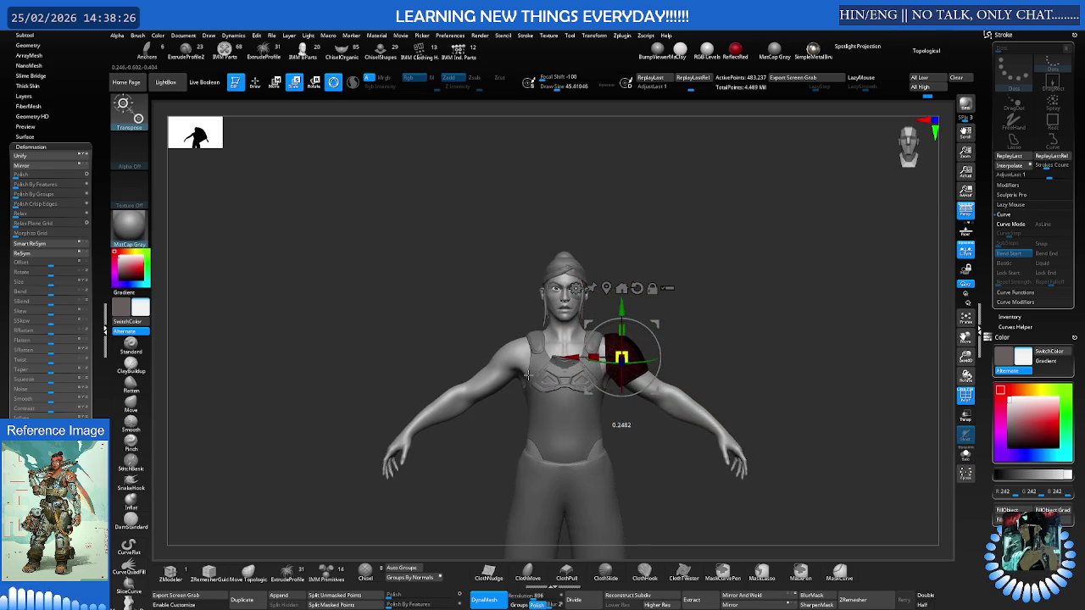
pyautogui.scroll(5, 706, 360)
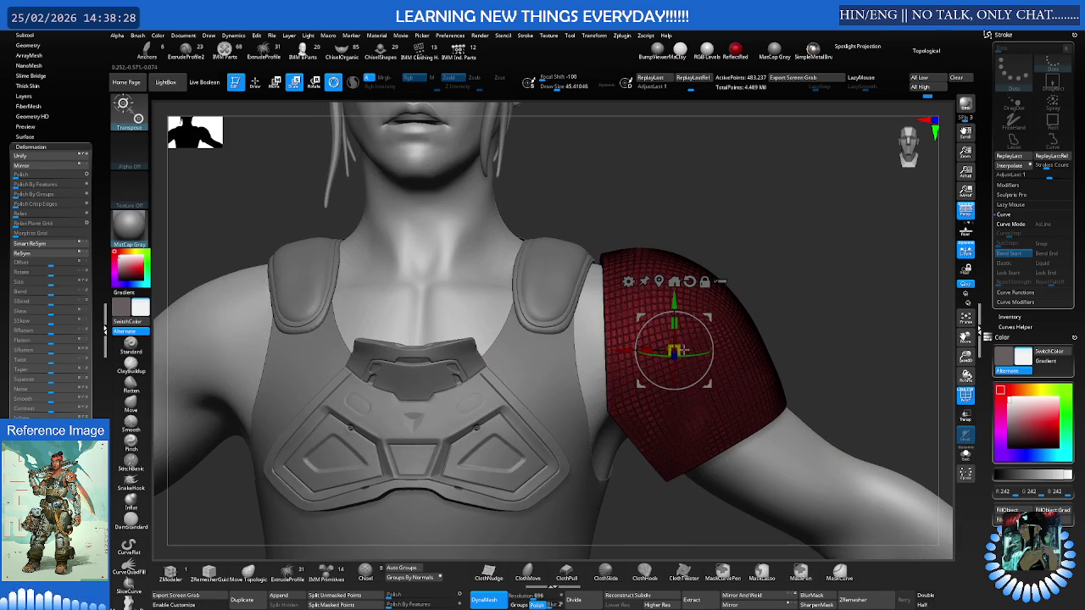
pyautogui.moveTo(677, 348); pyautogui.dragTo(653, 342)
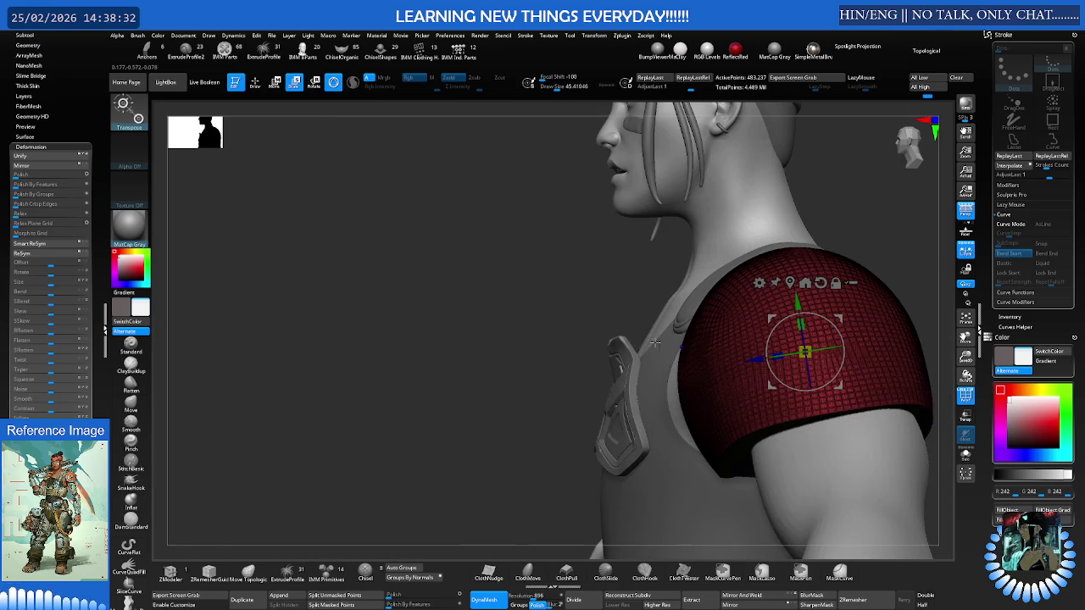
pyautogui.moveTo(768, 335)
pyautogui.mouseDown()
pyautogui.moveTo(660, 362)
pyautogui.moveTo(682, 372)
pyautogui.moveTo(652, 416)
pyautogui.mouseUp()
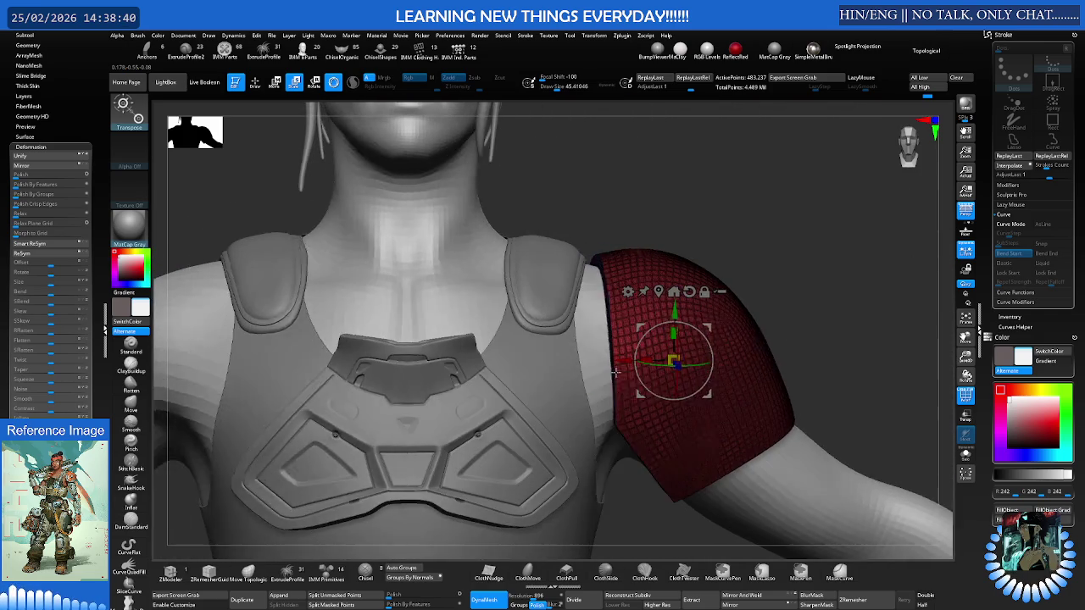
# Select and frame the shoulder pad, then DynaMesh it at resolution 1648
pyautogui.press('q')
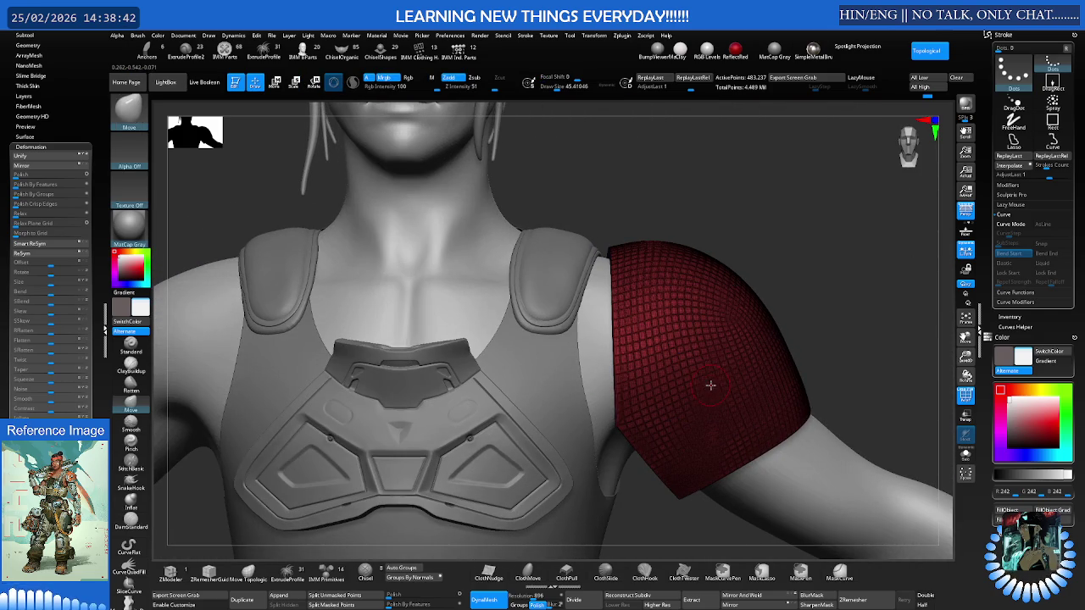
pyautogui.keyDown('alt'); pyautogui.moveTo(531, 547); pyautogui.dragTo(521, 415); pyautogui.keyUp('alt')
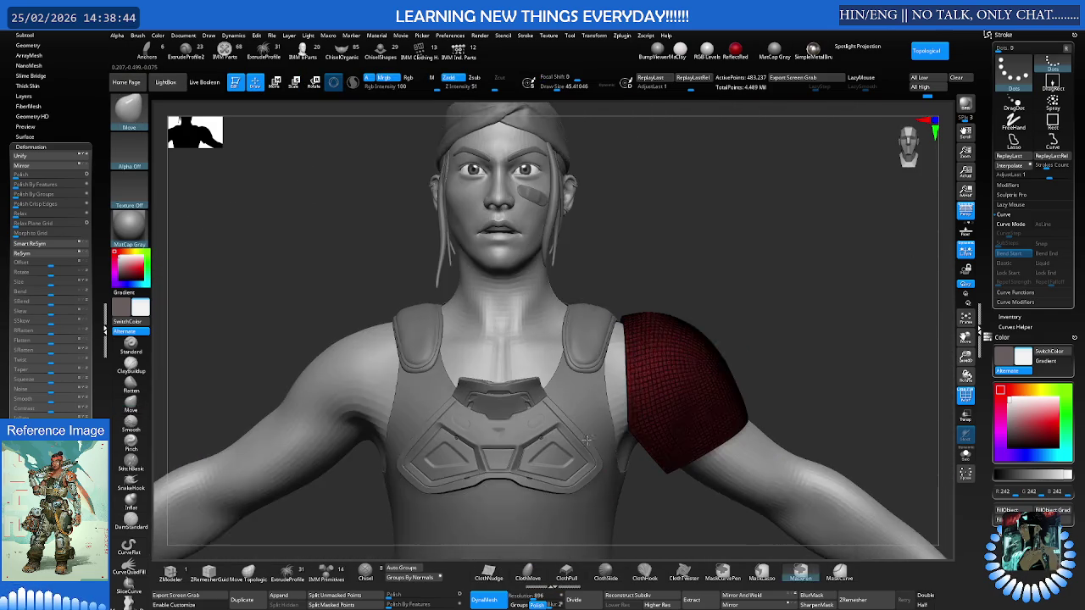
pyautogui.keyDown('alt'); pyautogui.click(618, 375); pyautogui.keyUp('alt')
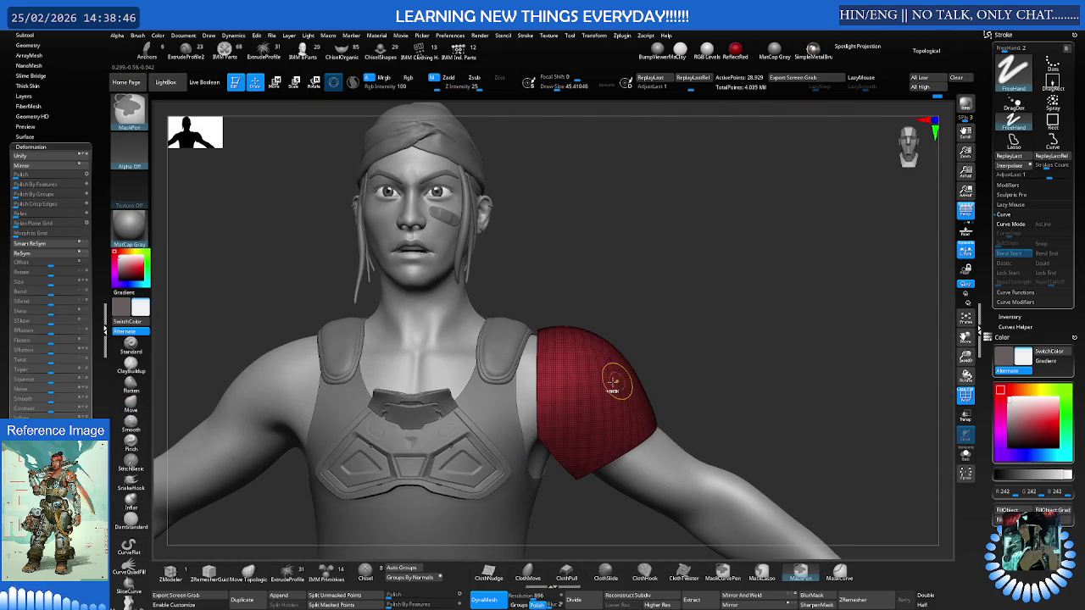
pyautogui.press('f')
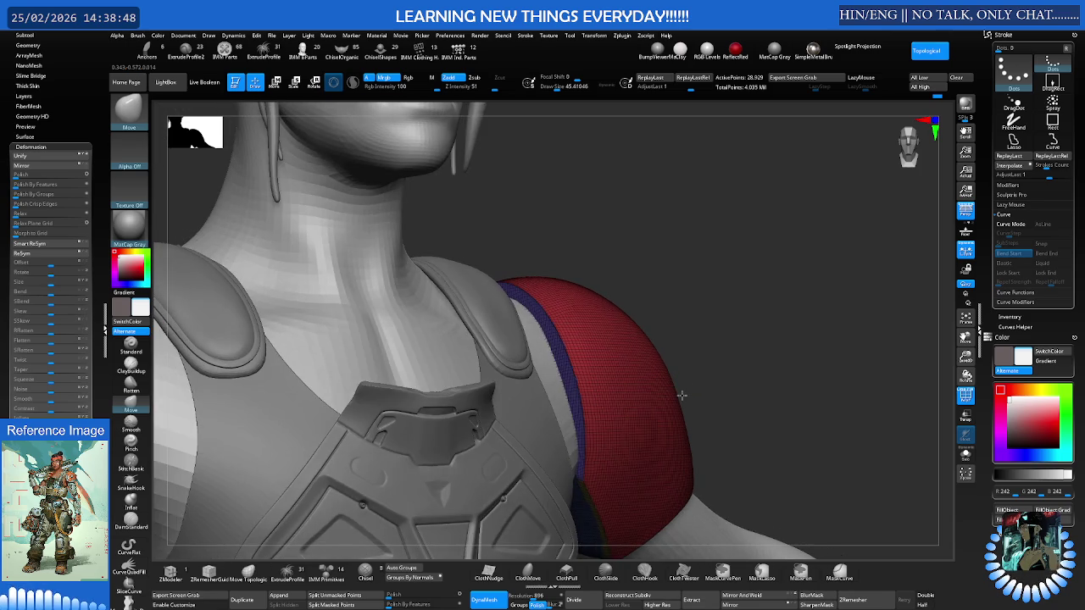
pyautogui.hotkey('ctrl', 'd')
pyautogui.moveTo(649, 399); pyautogui.dragTo(644, 411)
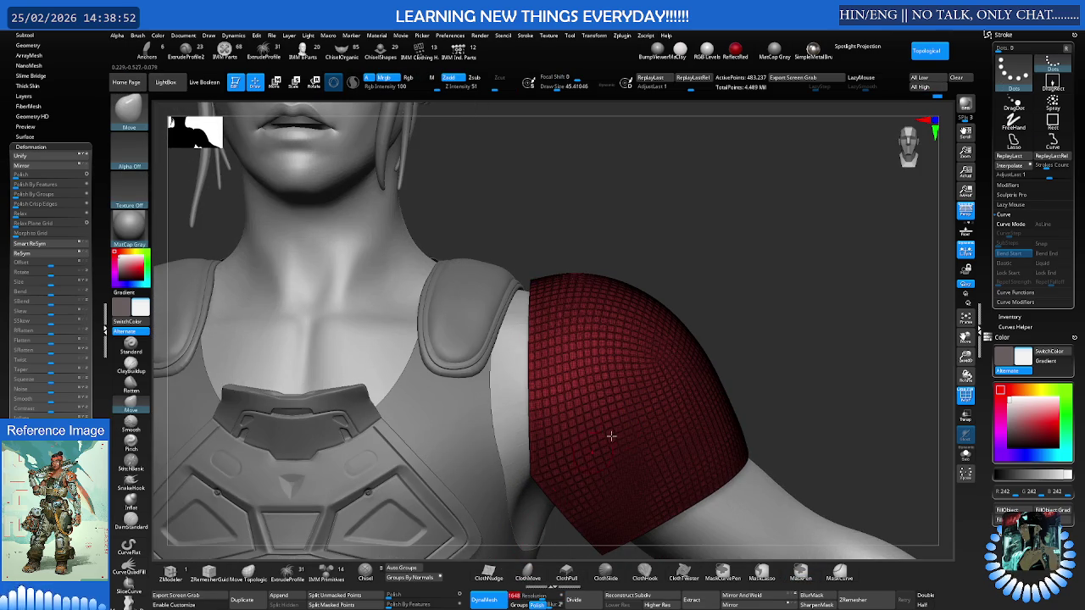
pyautogui.moveTo(837, 293)
pyautogui.keyDown('ctrl'); pyautogui.mouseDown()
pyautogui.moveTo(669, 382)
pyautogui.moveTo(635, 369)
pyautogui.mouseUp(); pyautogui.keyUp('ctrl')
# Toggle Solo to check the remeshed pad and view it from the side
pyautogui.keyDown('ctrl'); pyautogui.keyDown('shift'); pyautogui.click(664, 375); pyautogui.keyUp('shift'); pyautogui.keyUp('ctrl')
pyautogui.keyDown('ctrl'); pyautogui.keyDown('shift'); pyautogui.click(668, 374); pyautogui.keyUp('shift'); pyautogui.keyUp('ctrl')
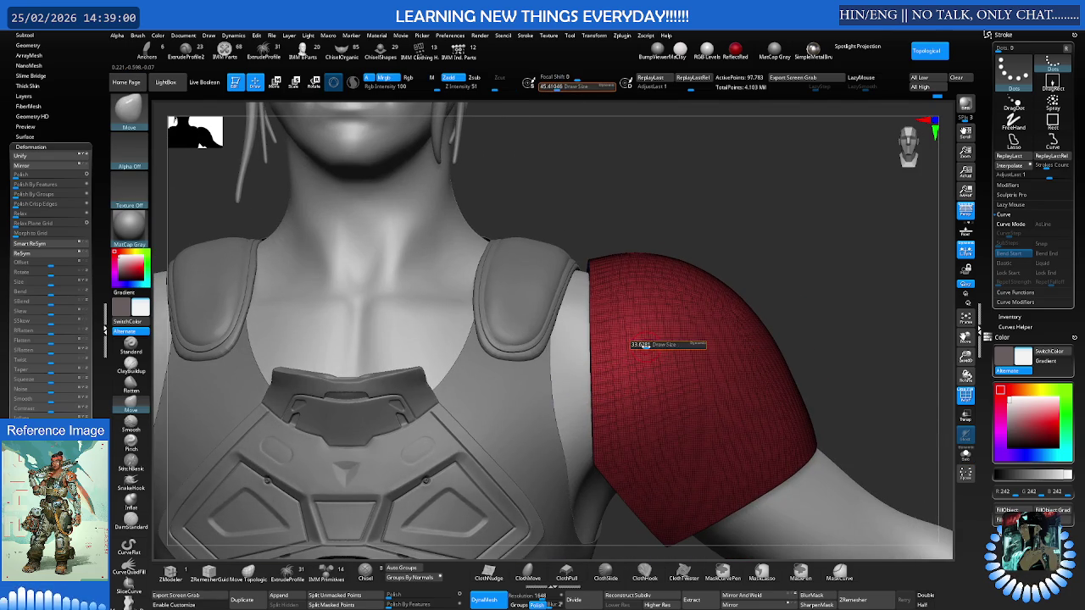
pyautogui.moveTo(646, 345); pyautogui.dragTo(581, 332)
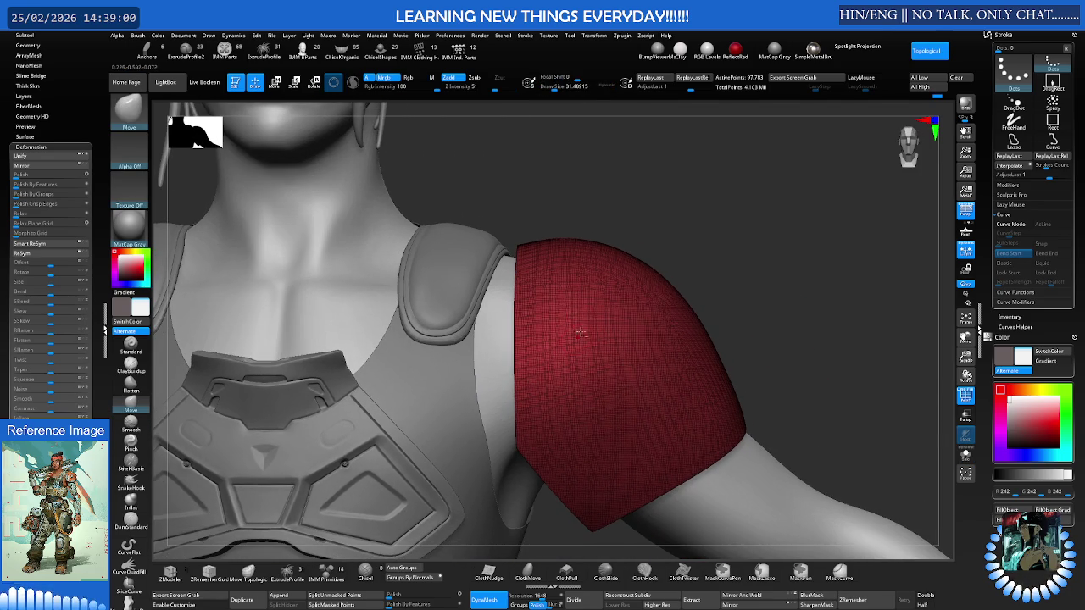
pyautogui.click(371, 572)
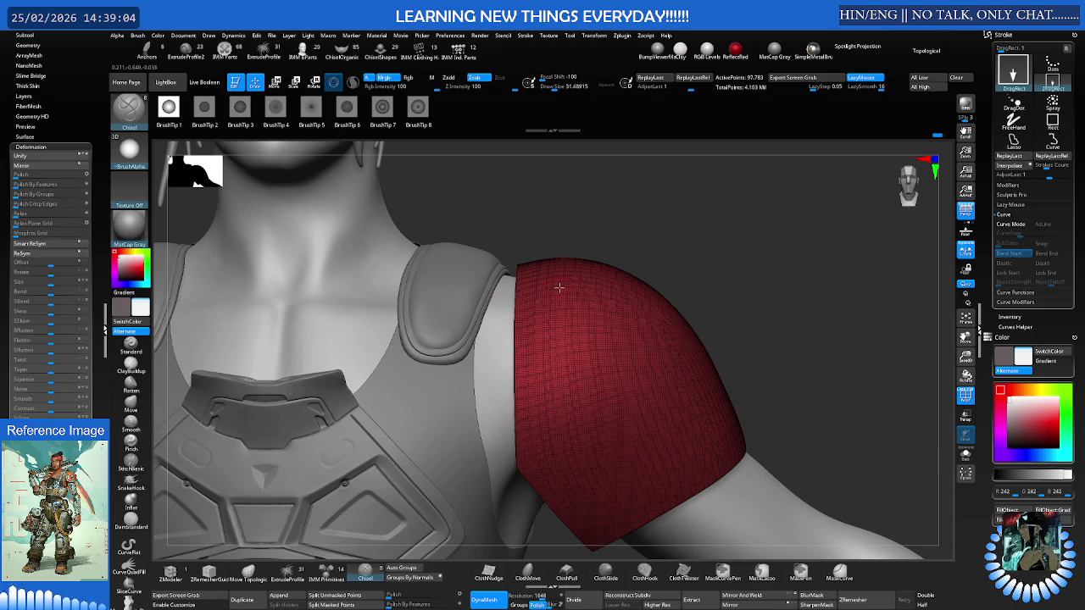
# Set up the Chisel brush with the third tip and a continuous-dots stroke, undoing test strokes
pyautogui.moveTo(556, 288); pyautogui.dragTo(593, 295)
pyautogui.hotkey('ctrl', 'z')
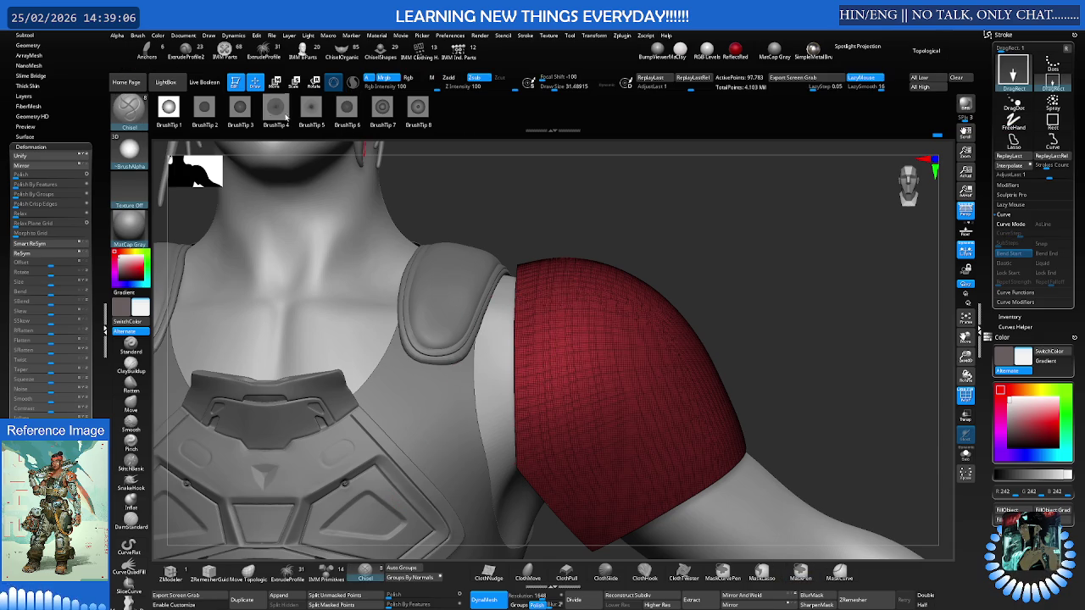
pyautogui.click(241, 108)
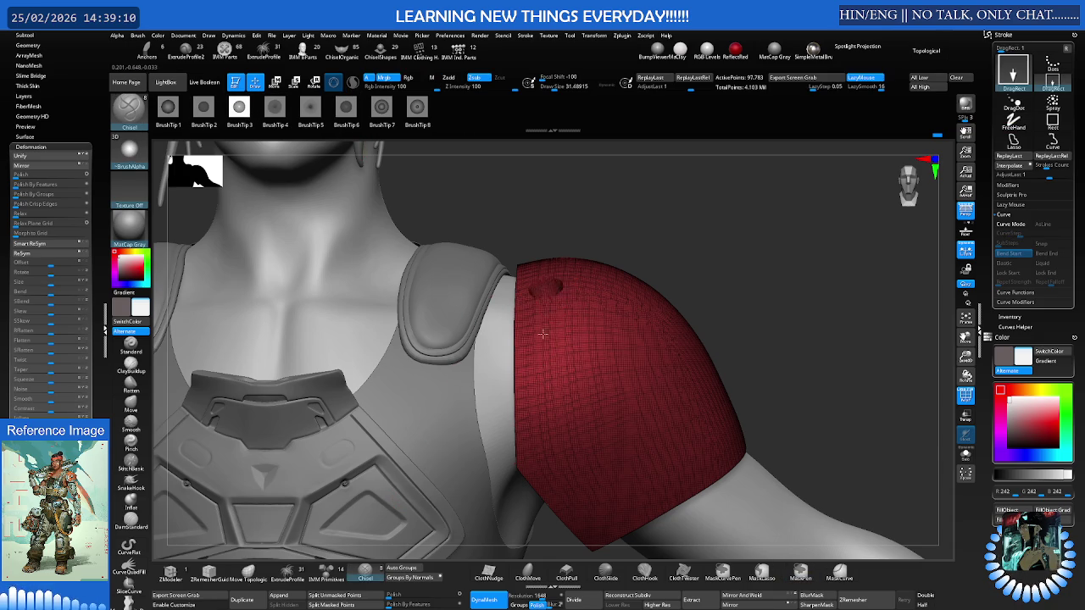
pyautogui.hotkey('ctrl', 'z')
pyautogui.click(1051, 66)
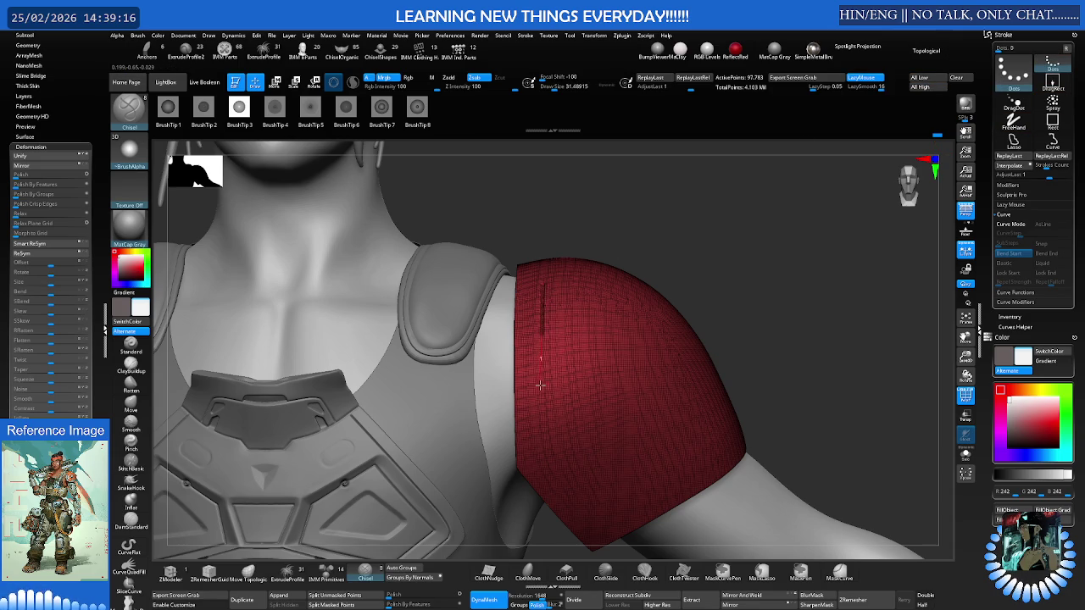
# Re-DynaMesh the shoulder pad at resolution 2520 with the wireframe hidden
pyautogui.hotkey('shift', 'f')
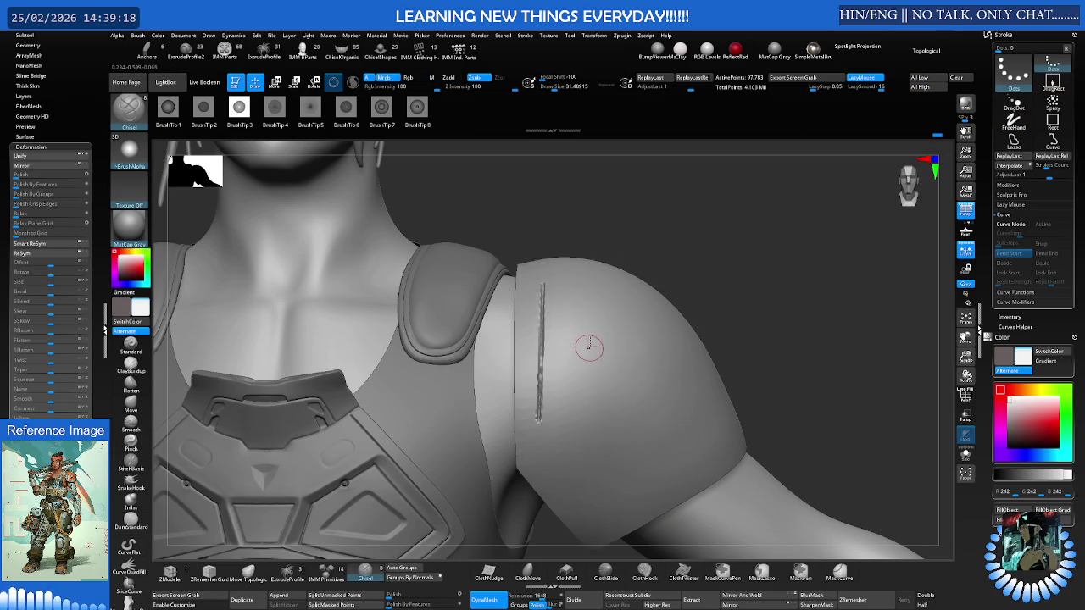
pyautogui.moveTo(588, 346); pyautogui.dragTo(581, 298, button='right')
pyautogui.moveTo(560, 596); pyautogui.dragTo(543, 598)
pyautogui.hotkey('shift', 'f')
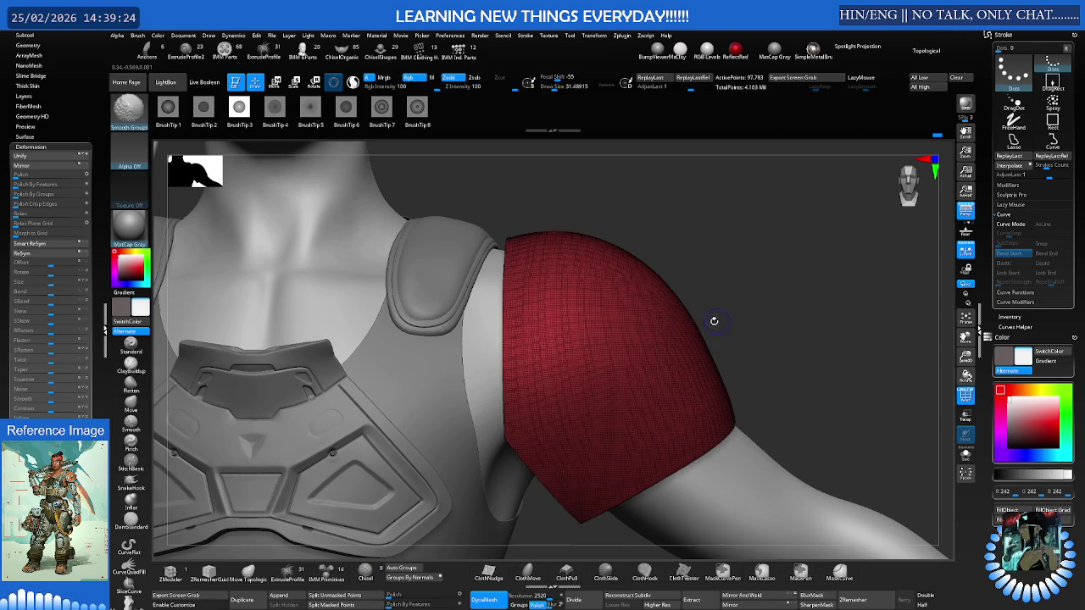
pyautogui.moveTo(717, 321); pyautogui.dragTo(696, 310, button='right')
pyautogui.hotkey('shift', 'f')
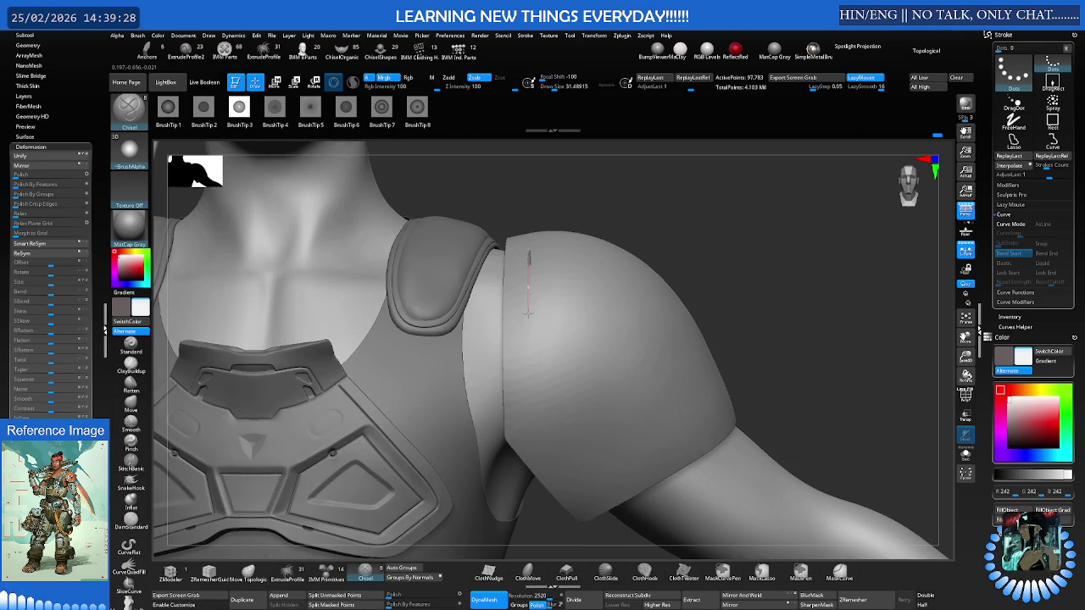
# Chisel a stepped groove down and across the pad's front face
pyautogui.moveTo(527, 394); pyautogui.dragTo(526, 411)
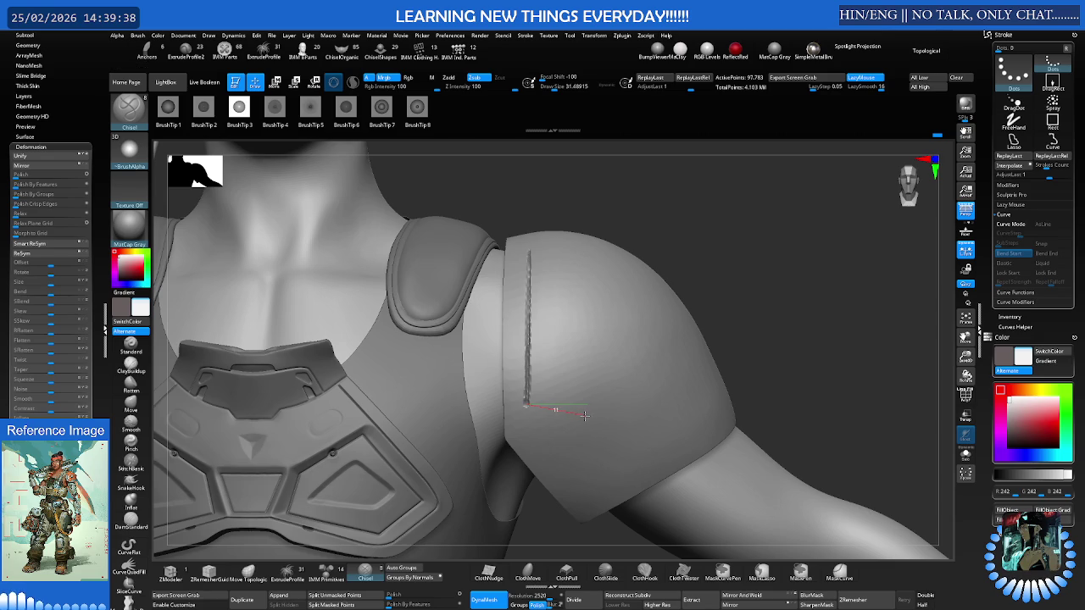
pyautogui.moveTo(579, 414); pyautogui.dragTo(583, 415)
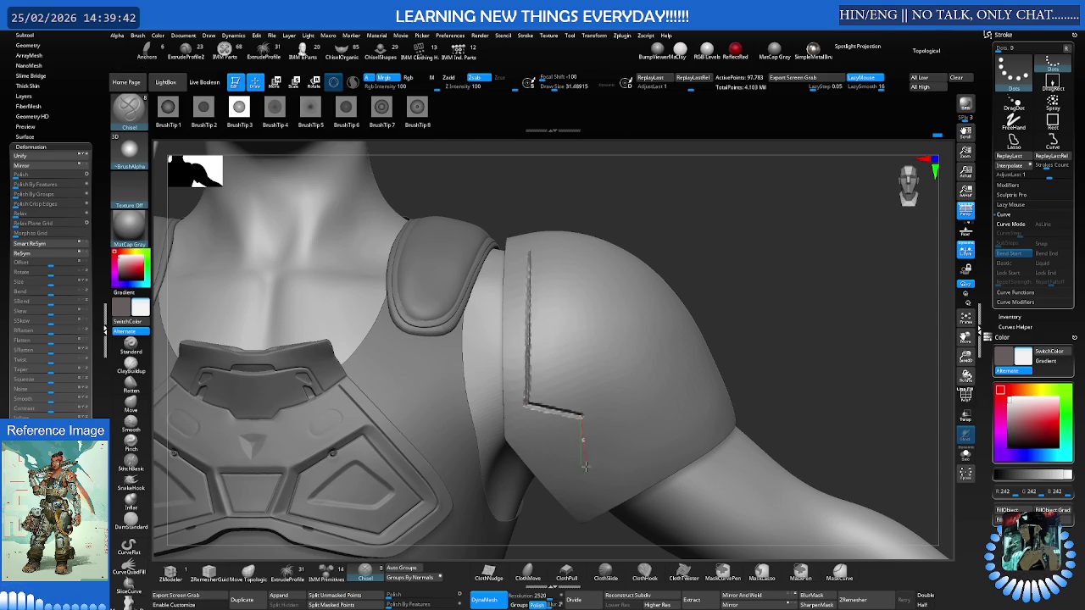
pyautogui.moveTo(586, 494); pyautogui.dragTo(587, 493)
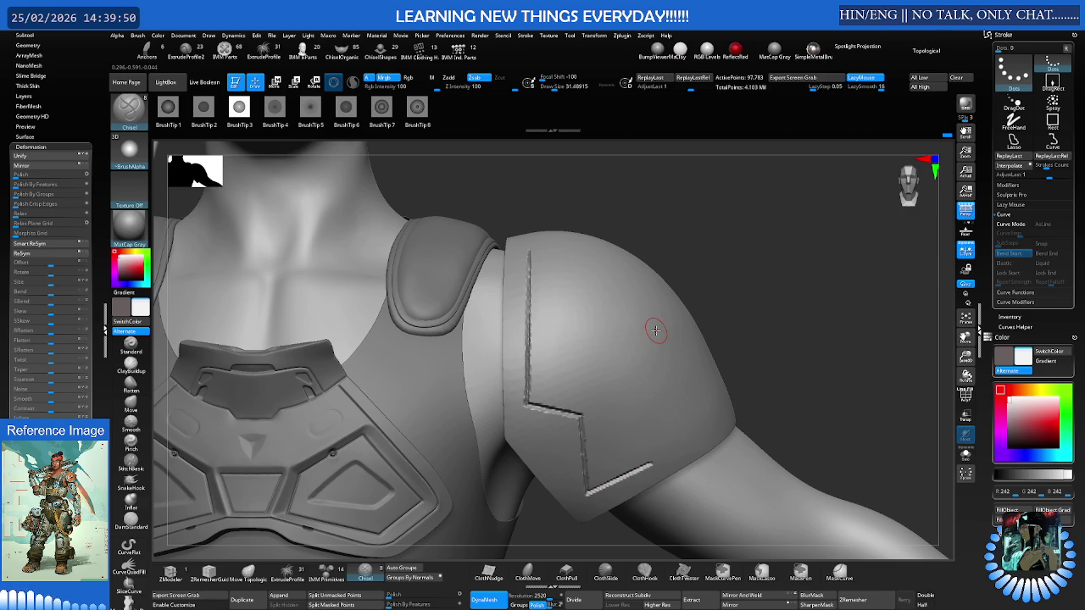
# Isolate the shoulder pad so it is shown alone
pyautogui.moveTo(654, 330); pyautogui.dragTo(653, 319, button='right')
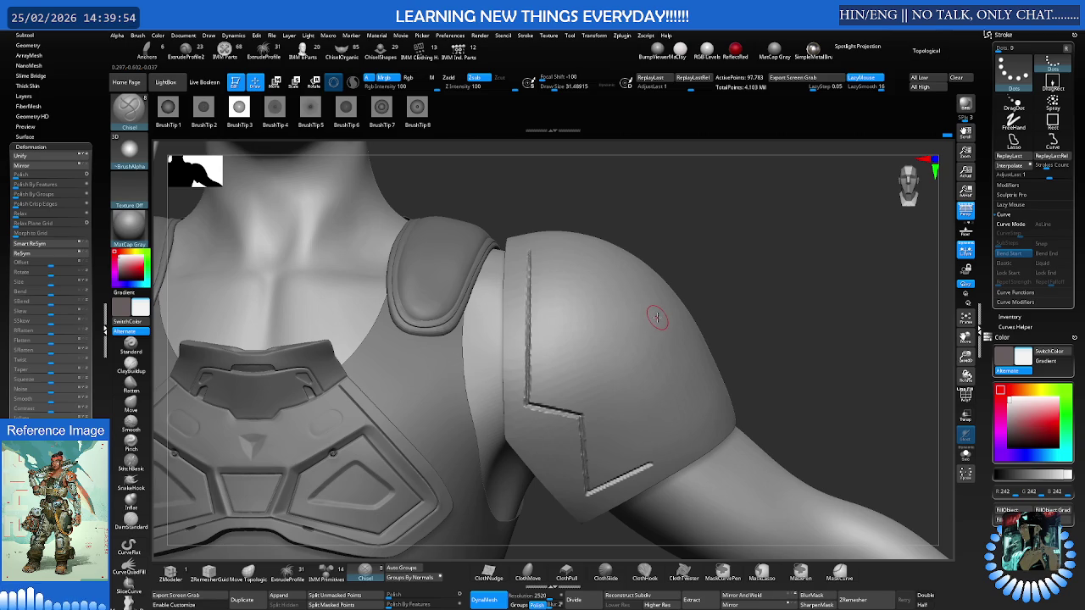
pyautogui.keyDown('ctrl'); pyautogui.keyDown('shift'); pyautogui.click(660, 316); pyautogui.keyUp('shift'); pyautogui.keyUp('ctrl')
pyautogui.keyDown('ctrl'); pyautogui.keyDown('shift'); pyautogui.click(685, 310); pyautogui.keyUp('shift'); pyautogui.keyUp('ctrl')
pyautogui.moveTo(695, 311); pyautogui.dragTo(702, 261, button='right')
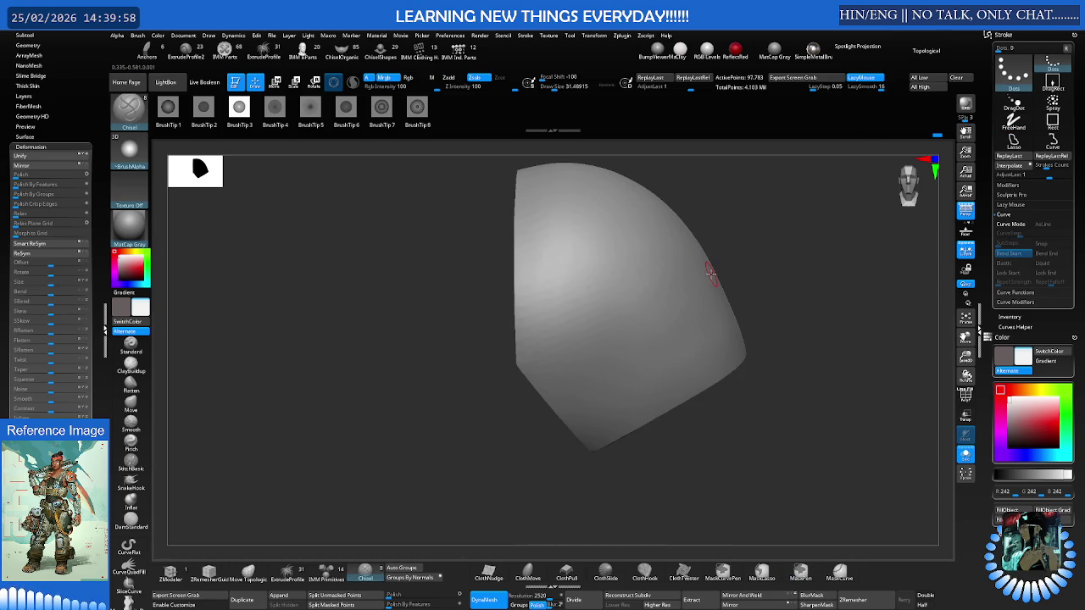
# Switch to the SliceCurve brush from the brush Quick Pick
pyautogui.press('ctrl')
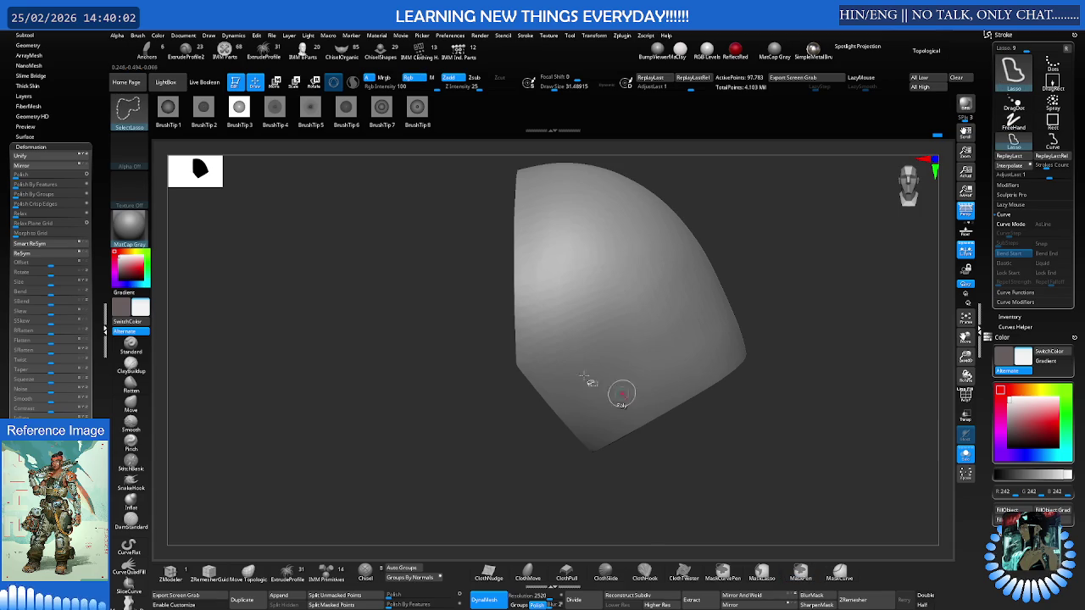
pyautogui.keyDown('ctrl'); pyautogui.keyDown('shift'); pyautogui.click(134, 110); pyautogui.keyUp('shift'); pyautogui.keyUp('ctrl')
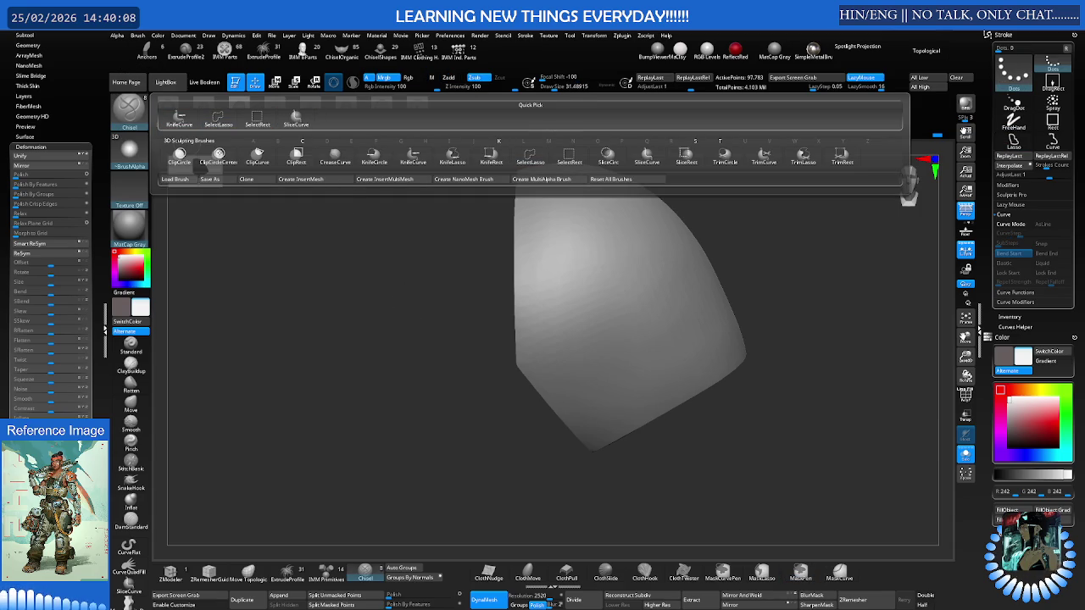
pyautogui.click(650, 154)
pyautogui.click(621, 175)
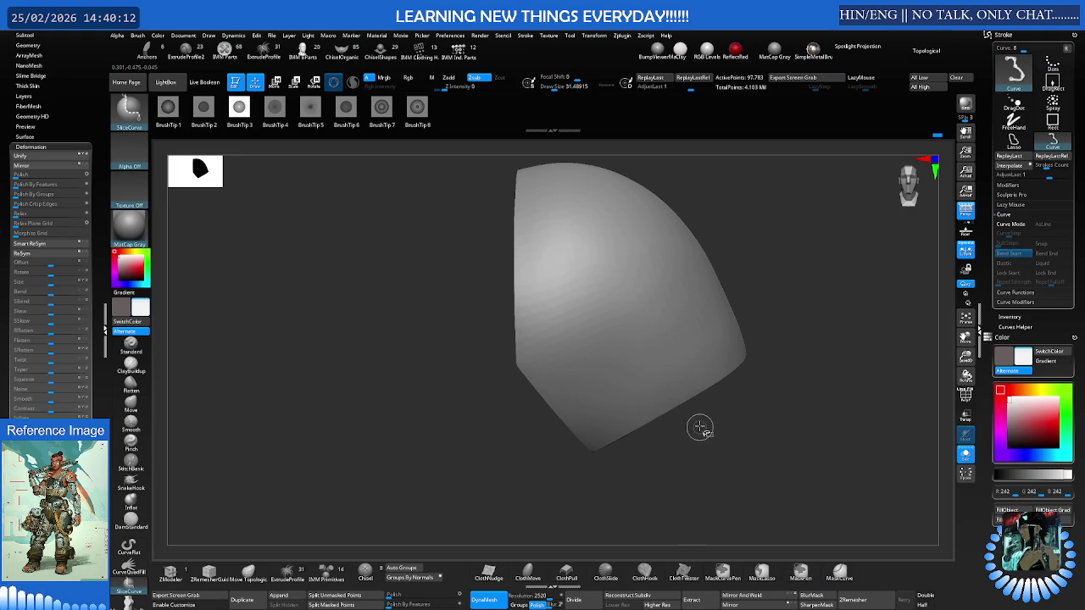
# Slice the pad's lower tip into its own polygroup and hide it
pyautogui.moveTo(695, 422)
pyautogui.keyDown('ctrl'); pyautogui.keyDown('shift'); pyautogui.mouseDown()
pyautogui.moveTo(570, 429)
pyautogui.moveTo(585, 428)
pyautogui.mouseUp(); pyautogui.keyUp('shift'); pyautogui.keyUp('ctrl')
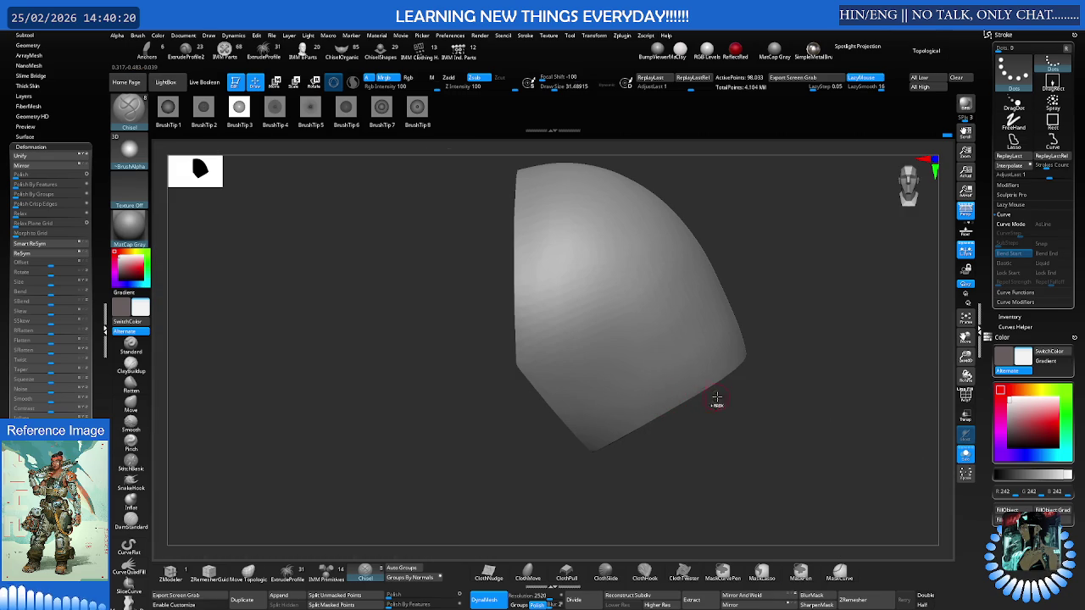
pyautogui.keyDown('ctrl'); pyautogui.keyDown('shift'); pyautogui.moveTo(725, 389); pyautogui.dragTo(572, 417); pyautogui.keyUp('shift'); pyautogui.keyUp('ctrl')
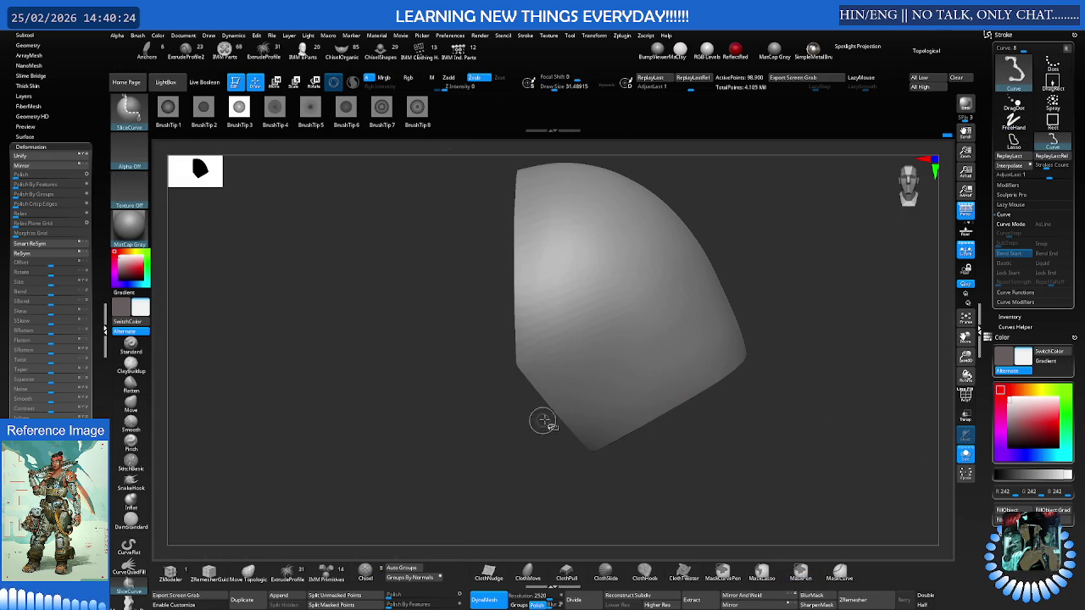
pyautogui.moveTo(610, 404)
pyautogui.mouseDown(button='right')
pyautogui.moveTo(619, 347)
pyautogui.moveTo(617, 398)
pyautogui.moveTo(635, 364)
pyautogui.moveTo(689, 364)
pyautogui.moveTo(675, 337)
pyautogui.moveTo(680, 369)
pyautogui.mouseUp(button='right')
pyautogui.hotkey('shift', 'f')
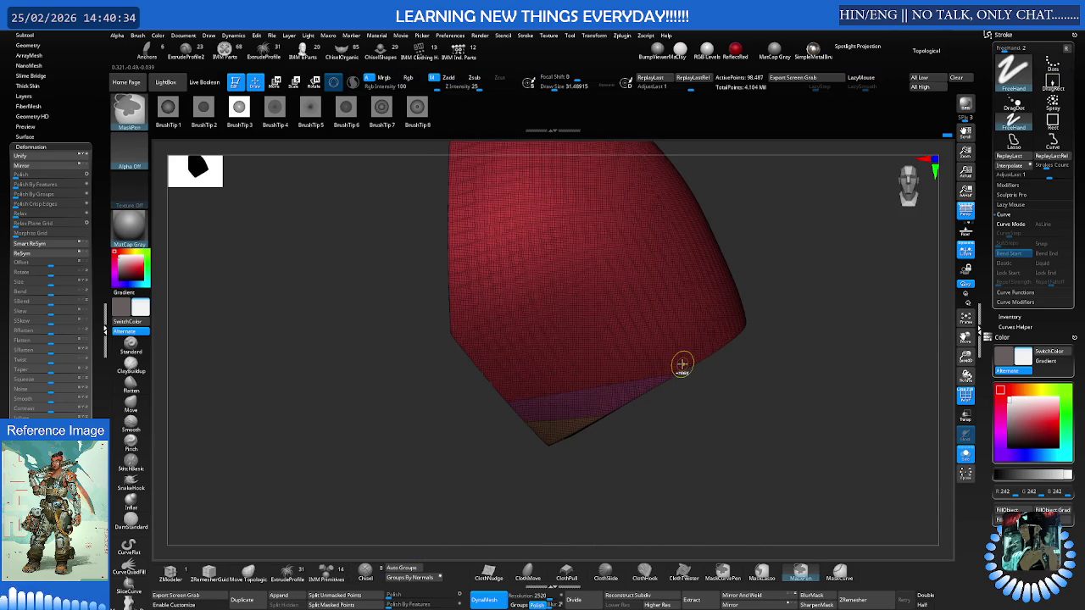
pyautogui.keyDown('ctrl'); pyautogui.keyDown('shift'); pyautogui.click(681, 361); pyautogui.keyUp('shift'); pyautogui.keyUp('ctrl')
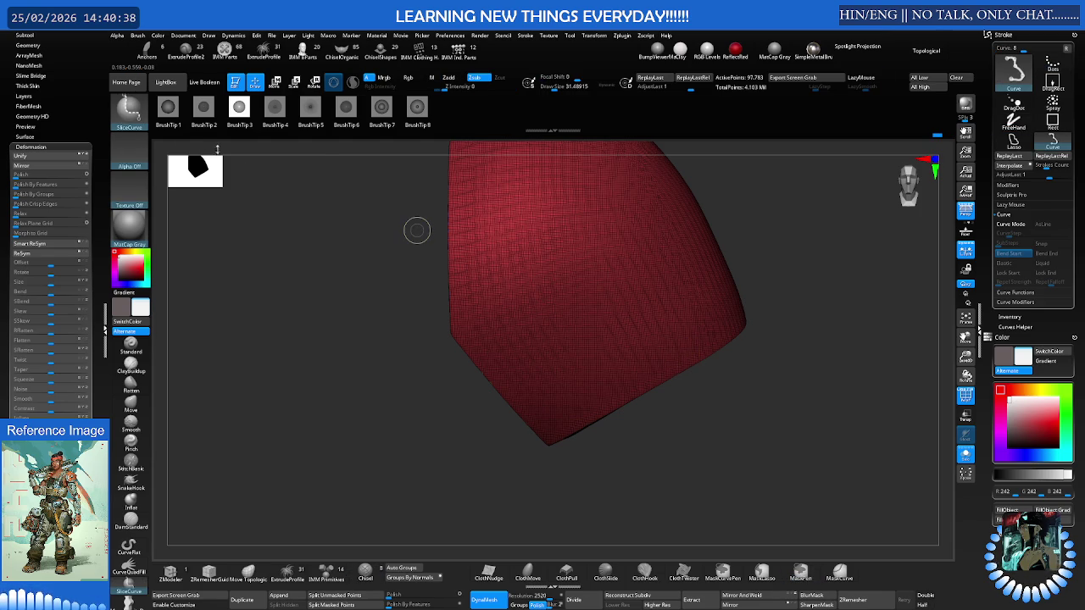
pyautogui.click(135, 114)
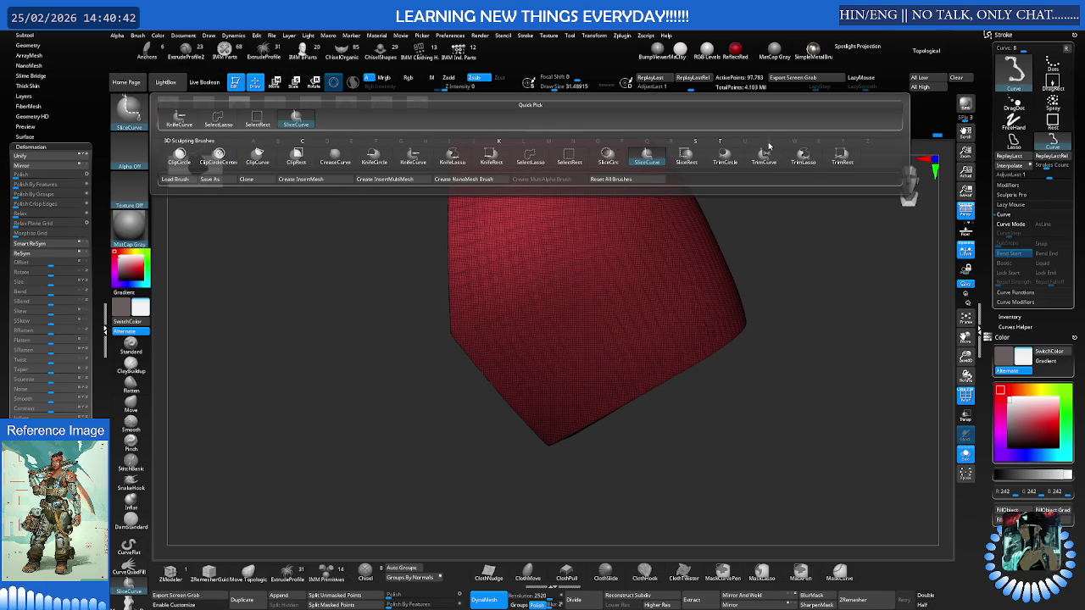
pyautogui.moveTo(763, 158)
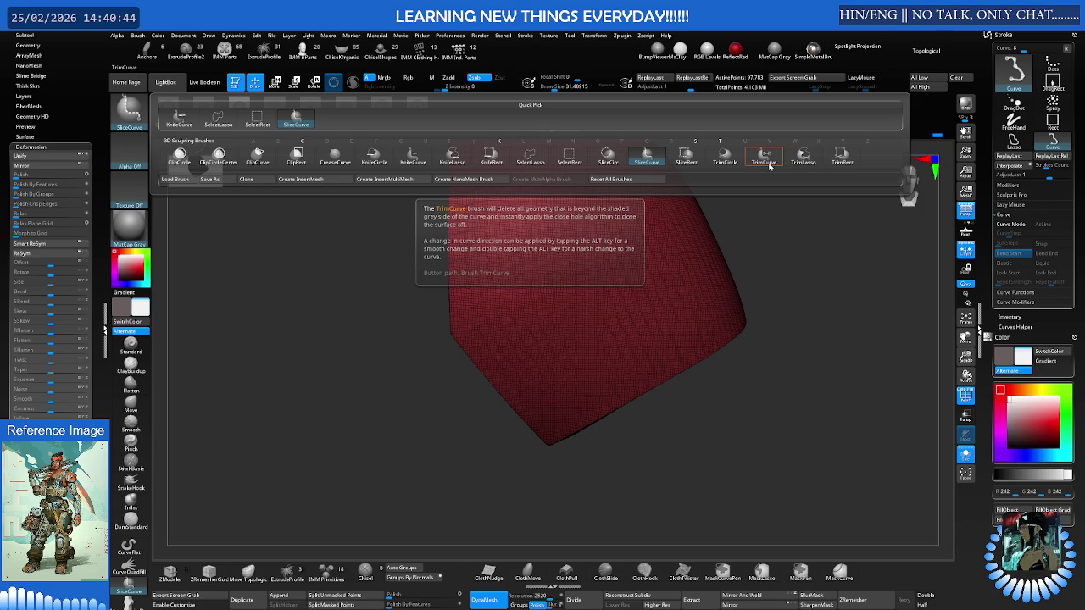
# Trim the pad's bottom flat with TrimCurve, redoing the cut until it is straight
pyautogui.click(765, 157)
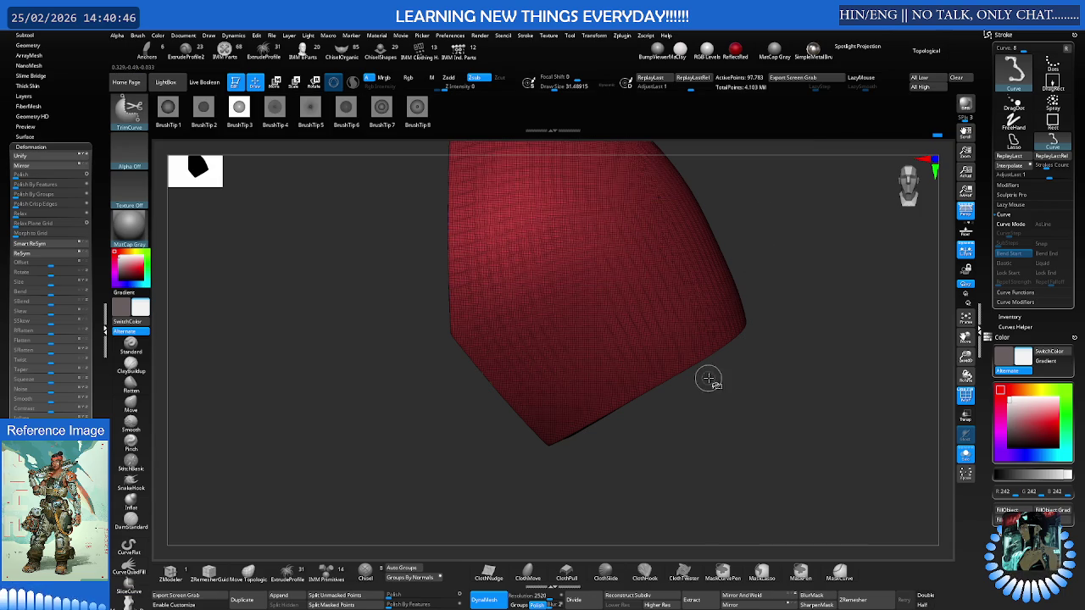
pyautogui.moveTo(721, 390); pyautogui.dragTo(501, 415)
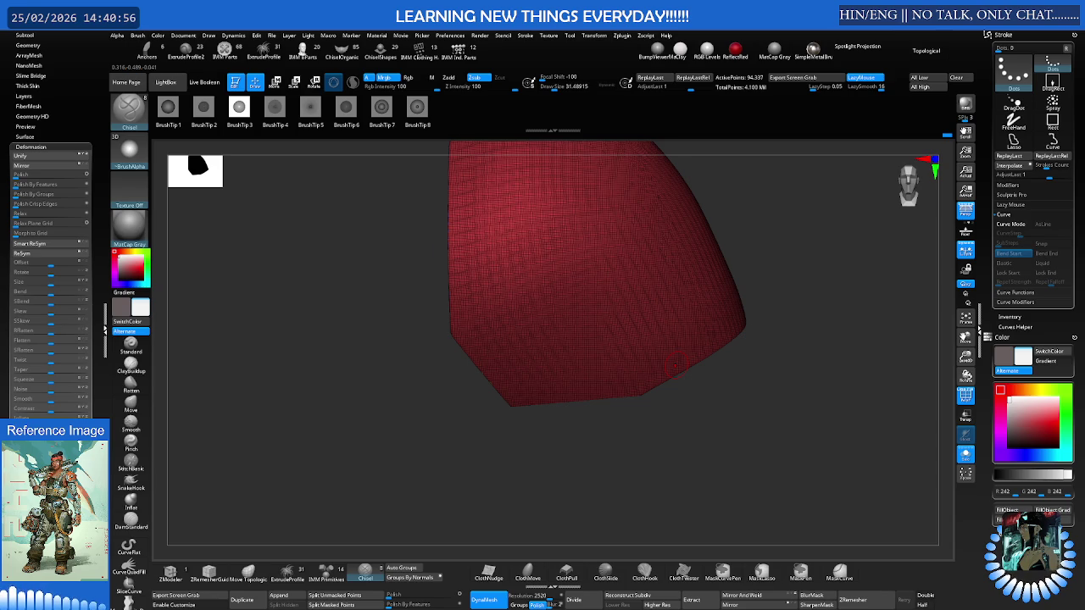
pyautogui.press('ctrl')
pyautogui.hotkey('ctrl', 'z')
pyautogui.keyDown('ctrl'); pyautogui.keyDown('shift'); pyautogui.moveTo(716, 376); pyautogui.dragTo(521, 424); pyautogui.keyUp('shift'); pyautogui.keyUp('ctrl')
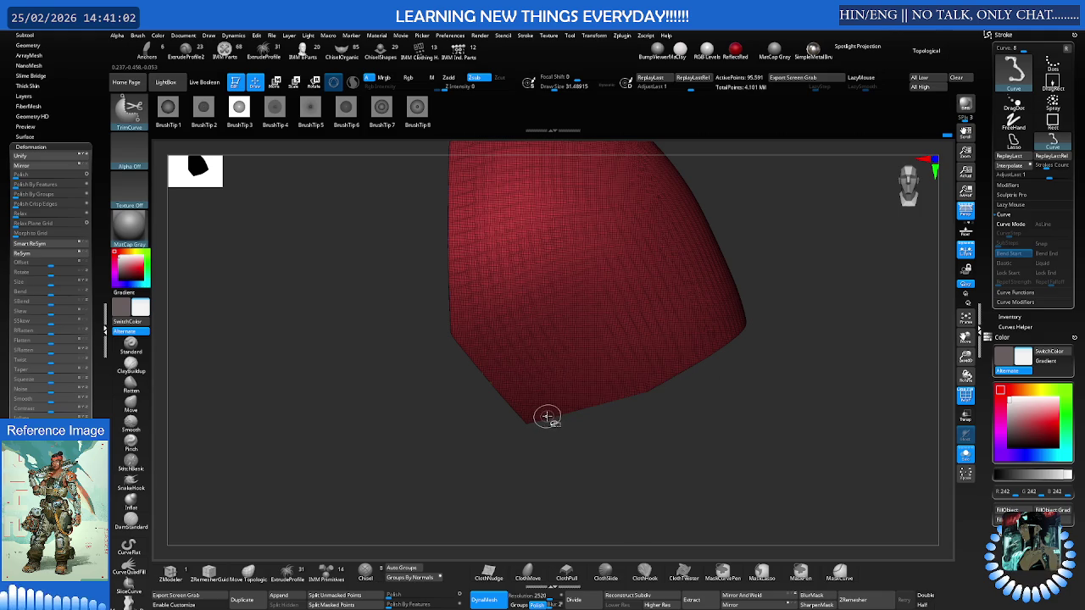
pyautogui.hotkey('ctrl', 'z')
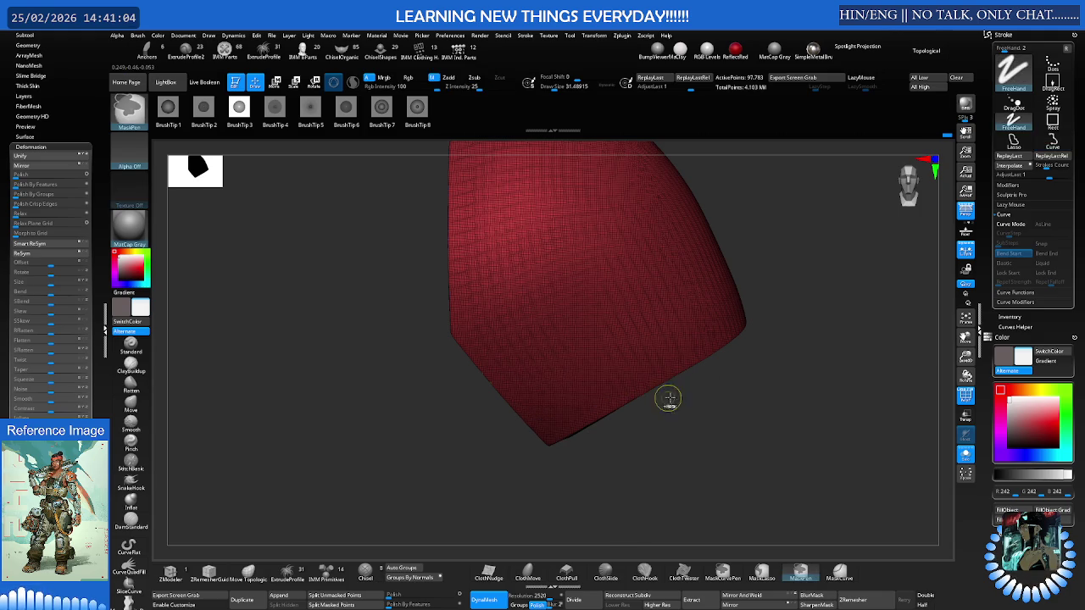
pyautogui.keyDown('ctrl'); pyautogui.keyDown('shift'); pyautogui.moveTo(682, 396); pyautogui.dragTo(510, 415); pyautogui.keyUp('shift'); pyautogui.keyUp('ctrl')
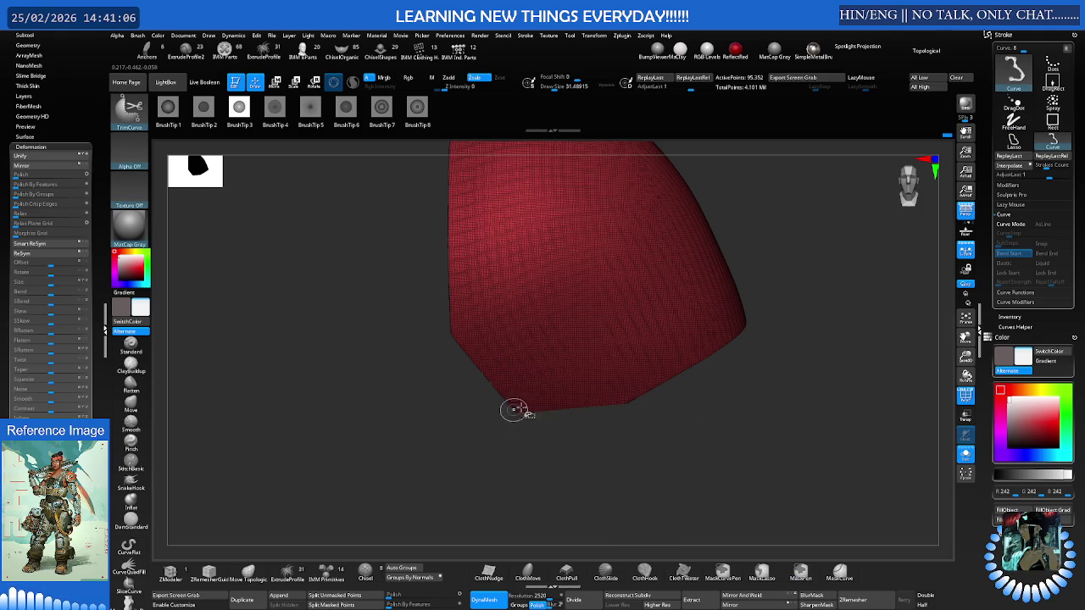
# Add another flat cut across the bottom, then show the full character again
pyautogui.moveTo(635, 395)
pyautogui.mouseDown(button='right')
pyautogui.moveTo(672, 342)
pyautogui.moveTo(660, 359)
pyautogui.moveTo(641, 351)
pyautogui.moveTo(612, 362)
pyautogui.moveTo(598, 385)
pyautogui.mouseUp(button='right')
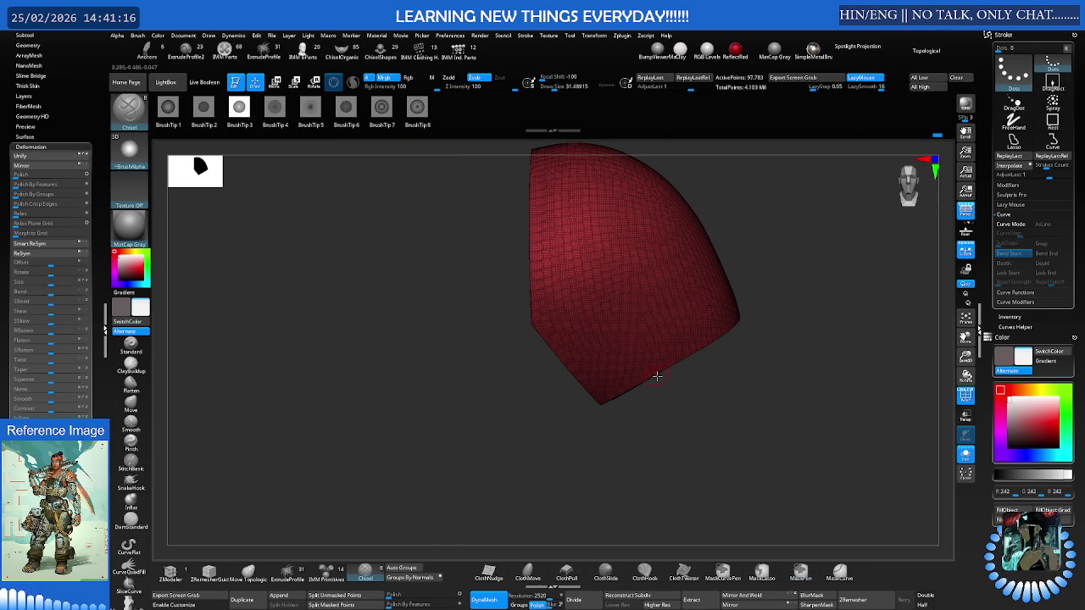
pyautogui.moveTo(661, 379); pyautogui.dragTo(660, 370, button='right')
pyautogui.moveTo(659, 363); pyautogui.dragTo(657, 365)
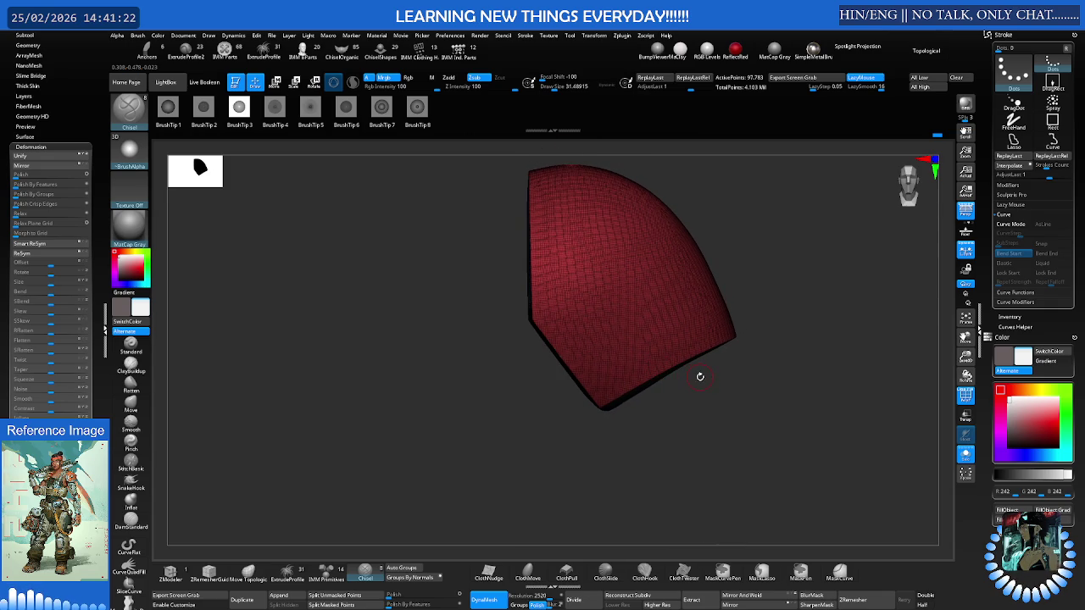
pyautogui.moveTo(702, 377)
pyautogui.keyDown('ctrl'); pyautogui.keyDown('shift'); pyautogui.mouseDown()
pyautogui.moveTo(572, 377)
pyautogui.moveTo(651, 360)
pyautogui.moveTo(746, 393)
pyautogui.moveTo(685, 375)
pyautogui.moveTo(622, 386)
pyautogui.moveTo(613, 346)
pyautogui.moveTo(590, 363)
pyautogui.moveTo(604, 385)
pyautogui.moveTo(599, 407)
pyautogui.moveTo(639, 416)
pyautogui.moveTo(639, 407)
pyautogui.moveTo(667, 415)
pyautogui.moveTo(652, 392)
pyautogui.moveTo(678, 376)
pyautogui.moveTo(691, 384)
pyautogui.mouseUp(); pyautogui.keyUp('shift'); pyautogui.keyUp('ctrl')
pyautogui.rightClick(640, 407)
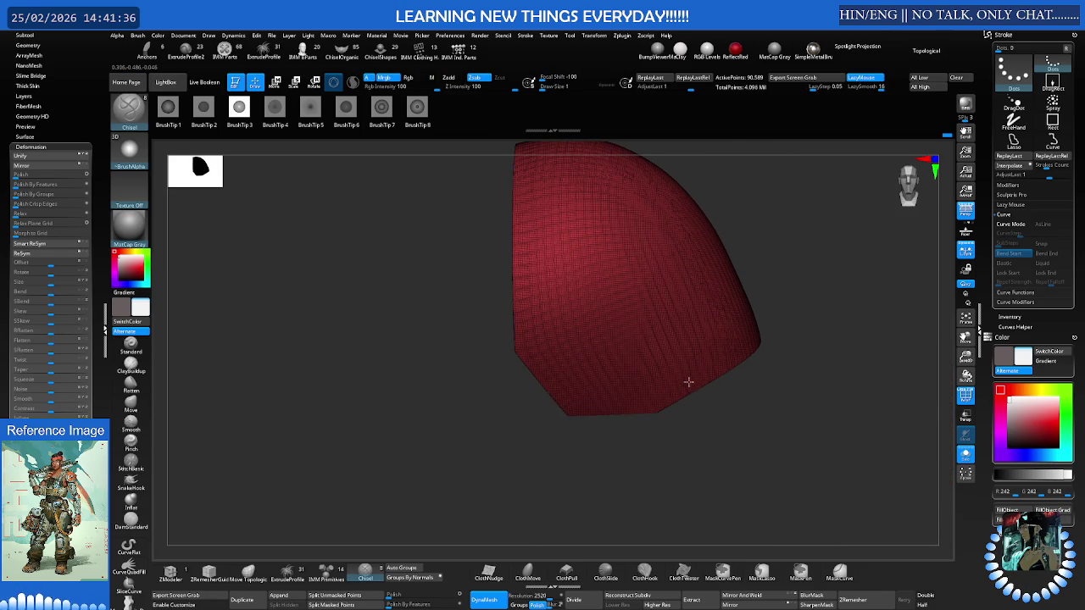
pyautogui.hotkey('shift', 'alt', 's')
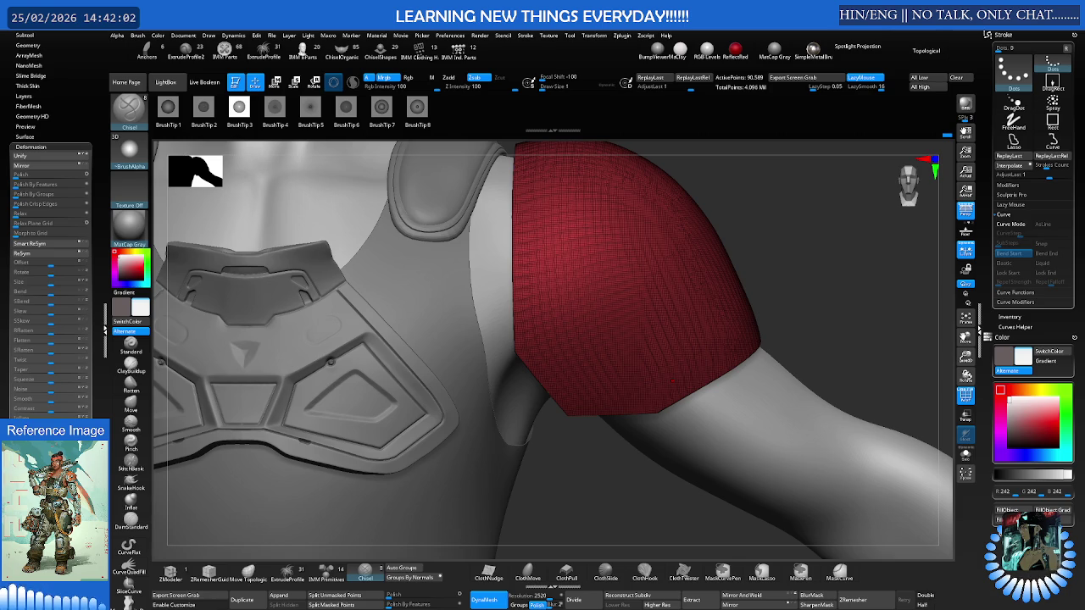
# DynaMesh the shoulder pad to about 225,509 points
pyautogui.moveTo(748, 331)
pyautogui.mouseDown(button='right')
pyautogui.moveTo(720, 354)
pyautogui.moveTo(663, 328)
pyautogui.moveTo(680, 296)
pyautogui.moveTo(641, 283)
pyautogui.moveTo(632, 265)
pyautogui.moveTo(622, 339)
pyautogui.mouseUp(button='right')
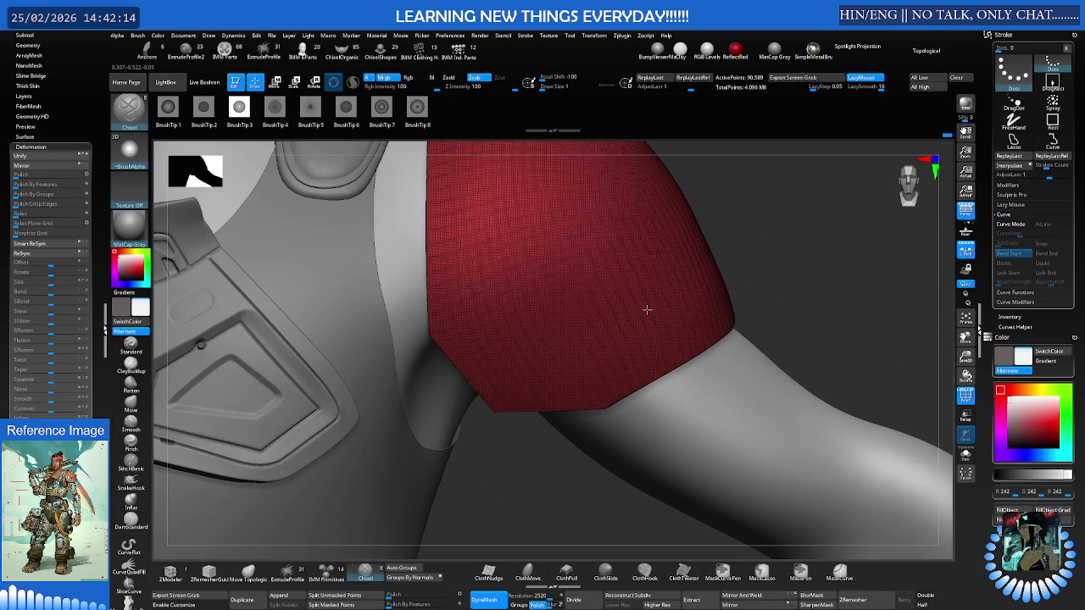
pyautogui.hotkey('ctrl', 'd')
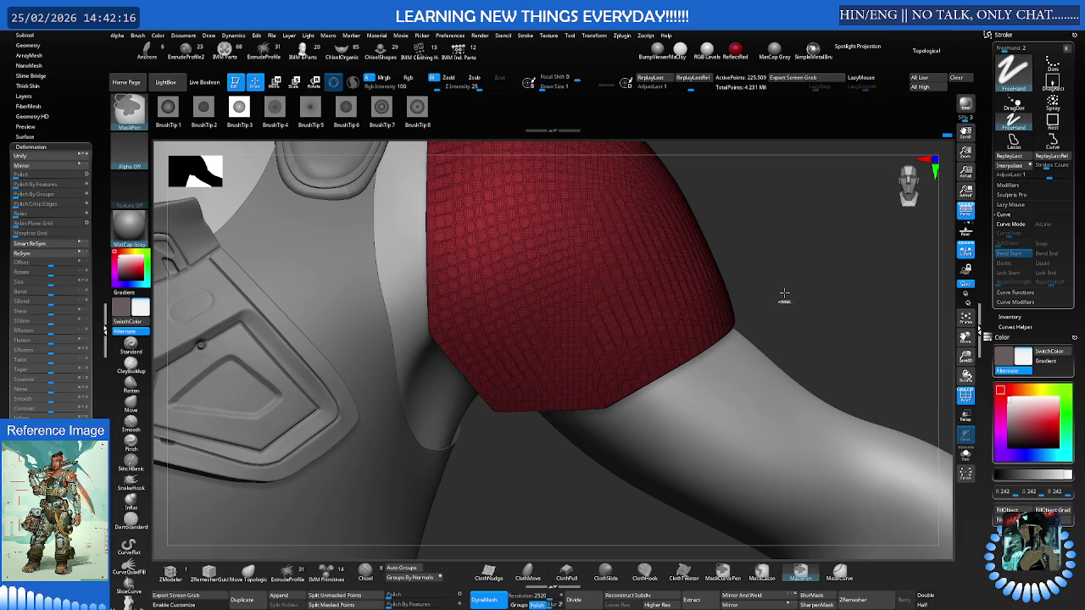
pyautogui.press('b')
pyautogui.press('m')
pyautogui.press('v')
pyautogui.press('s')
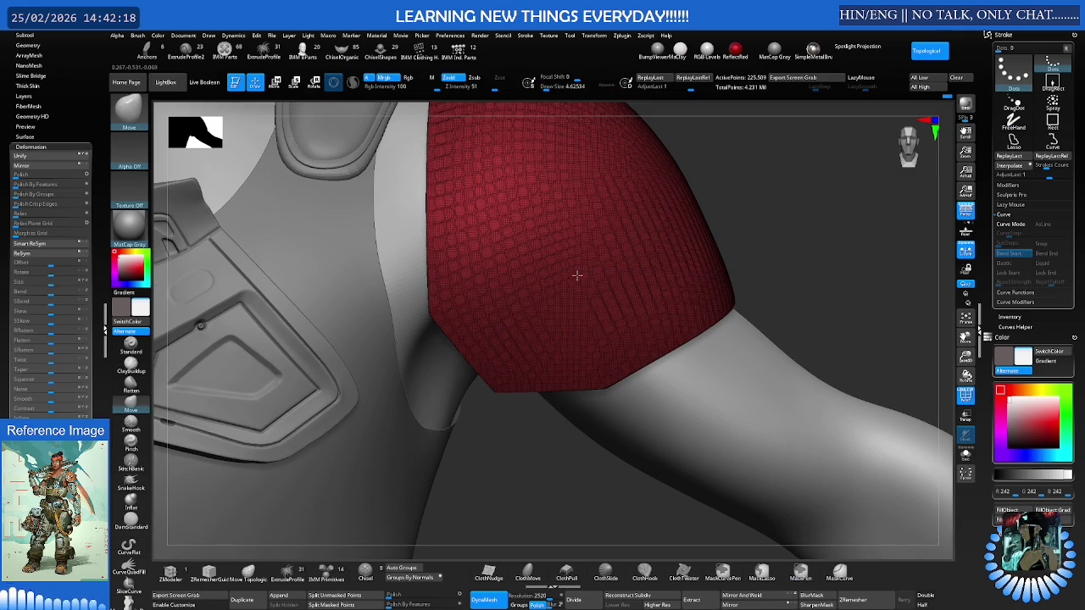
# Show the pad alone as a plain grey surface with PolyFrame off
pyautogui.keyDown('ctrl'); pyautogui.keyDown('shift'); pyautogui.click(488, 295); pyautogui.keyUp('shift'); pyautogui.keyUp('ctrl')
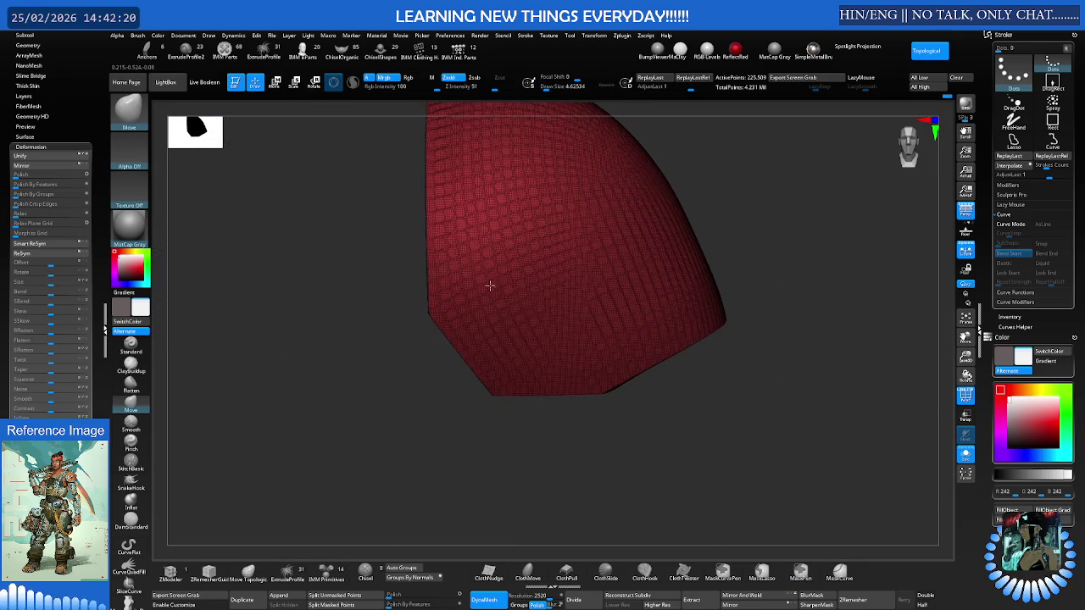
pyautogui.moveTo(493, 272)
pyautogui.mouseDown(button='right')
pyautogui.moveTo(508, 297)
pyautogui.moveTo(477, 322)
pyautogui.mouseUp(button='right')
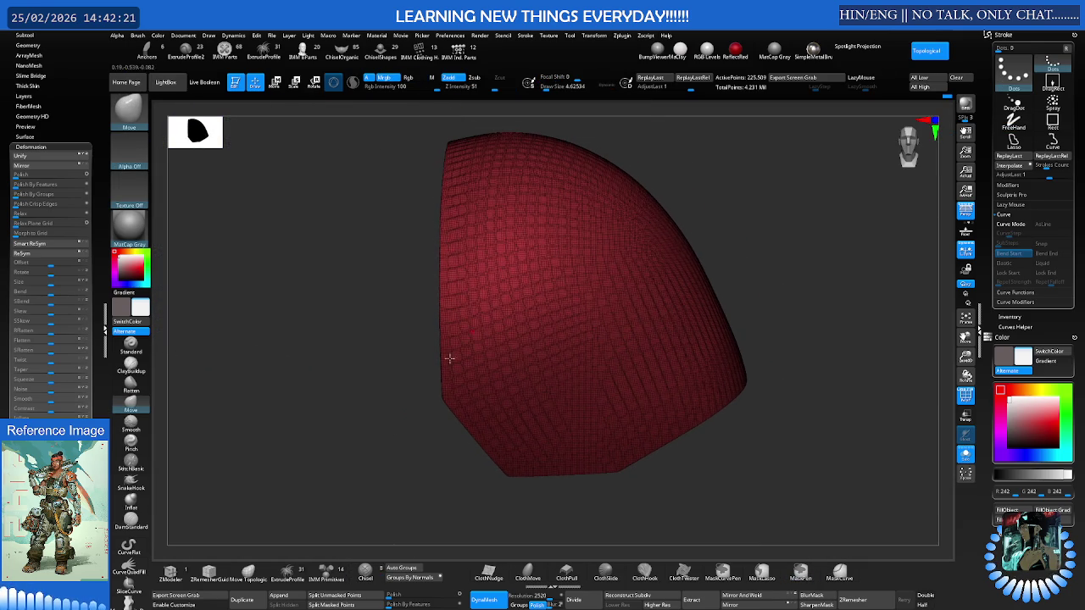
pyautogui.click(367, 572)
pyautogui.hotkey('shift', 'f')
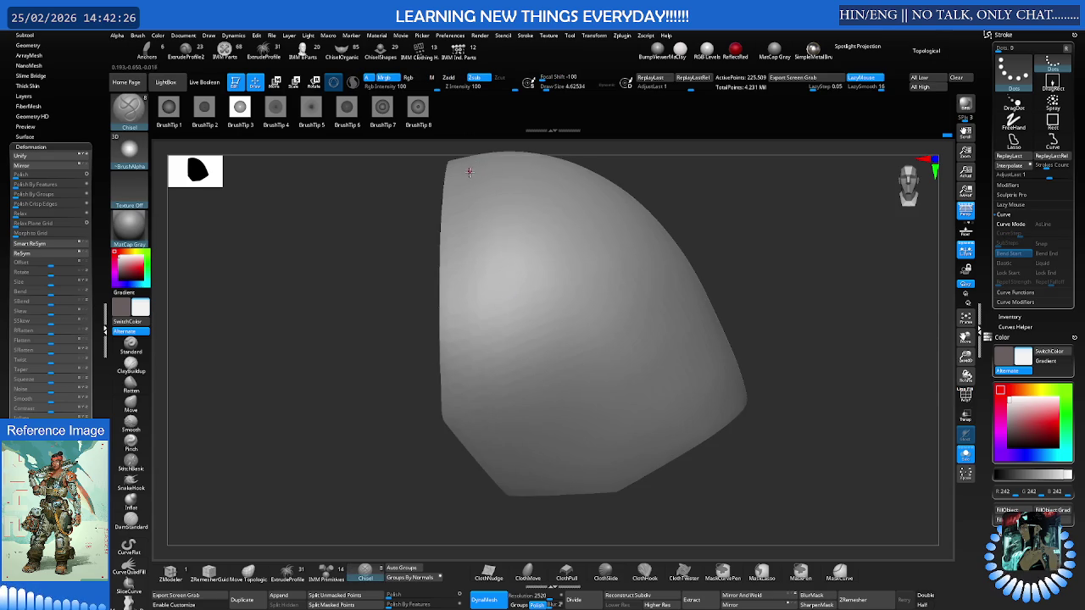
# Test a groove down the left edge, undoing the too-wide stroke and resizing the brush to 27
pyautogui.moveTo(469, 176); pyautogui.dragTo(467, 254)
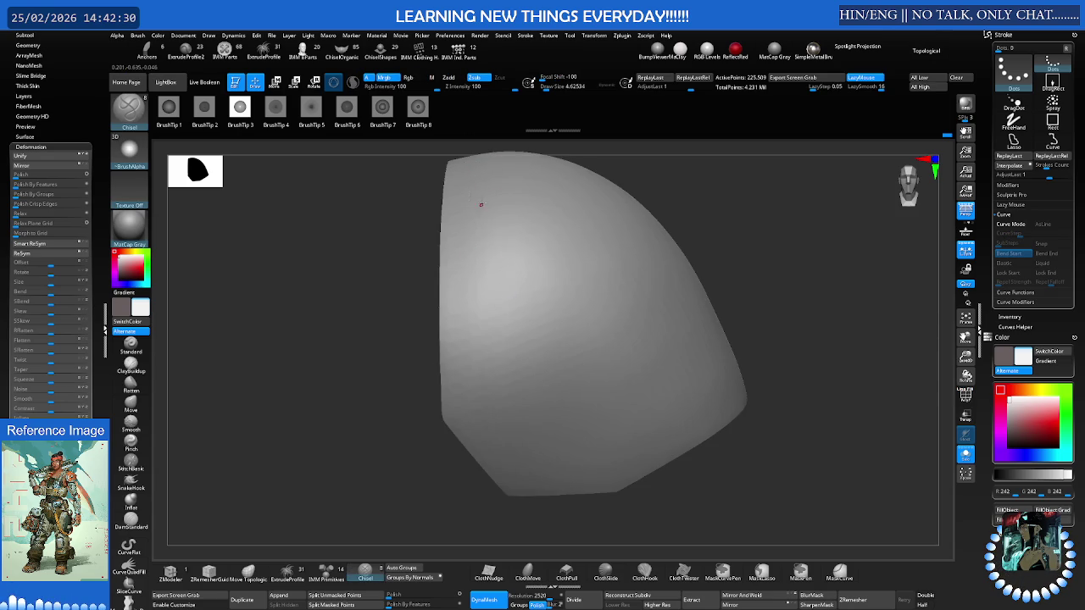
pyautogui.moveTo(467, 216); pyautogui.dragTo(459, 330)
pyautogui.press('s')
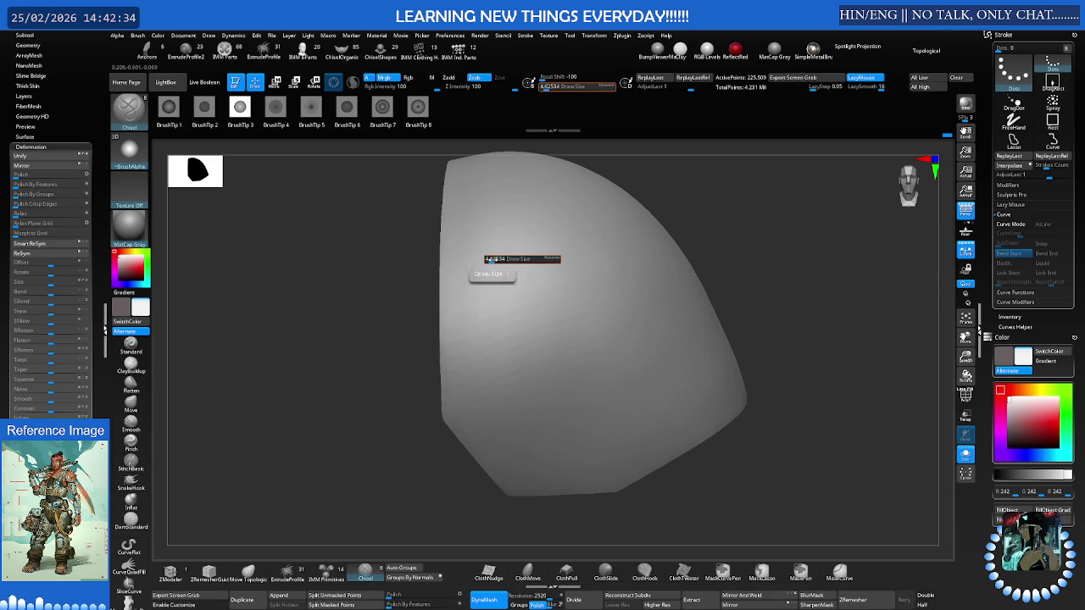
pyautogui.moveTo(496, 260); pyautogui.dragTo(517, 259)
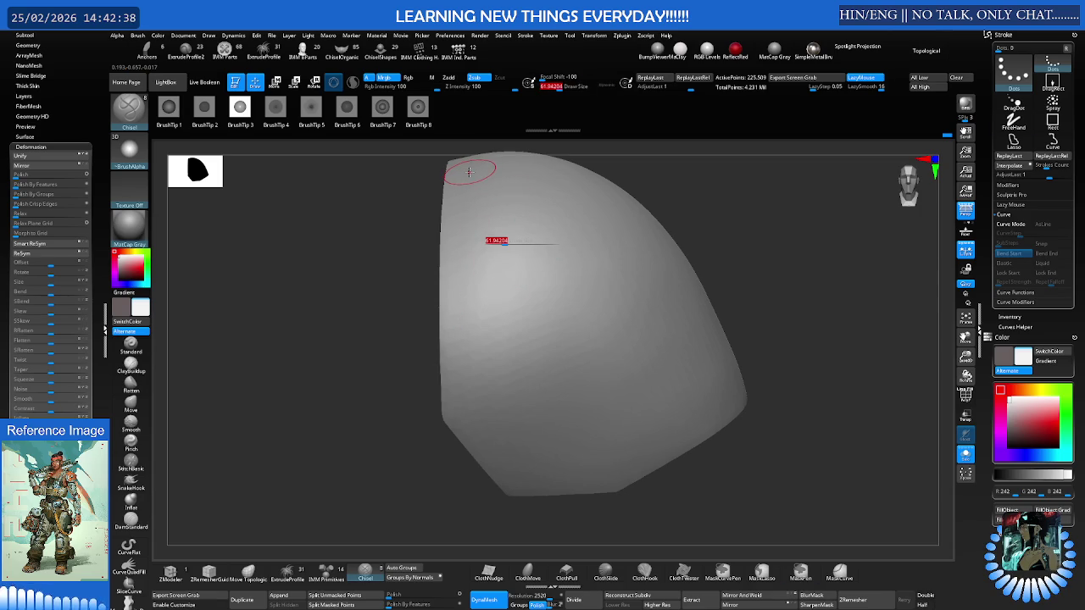
pyautogui.moveTo(469, 172); pyautogui.dragTo(467, 381)
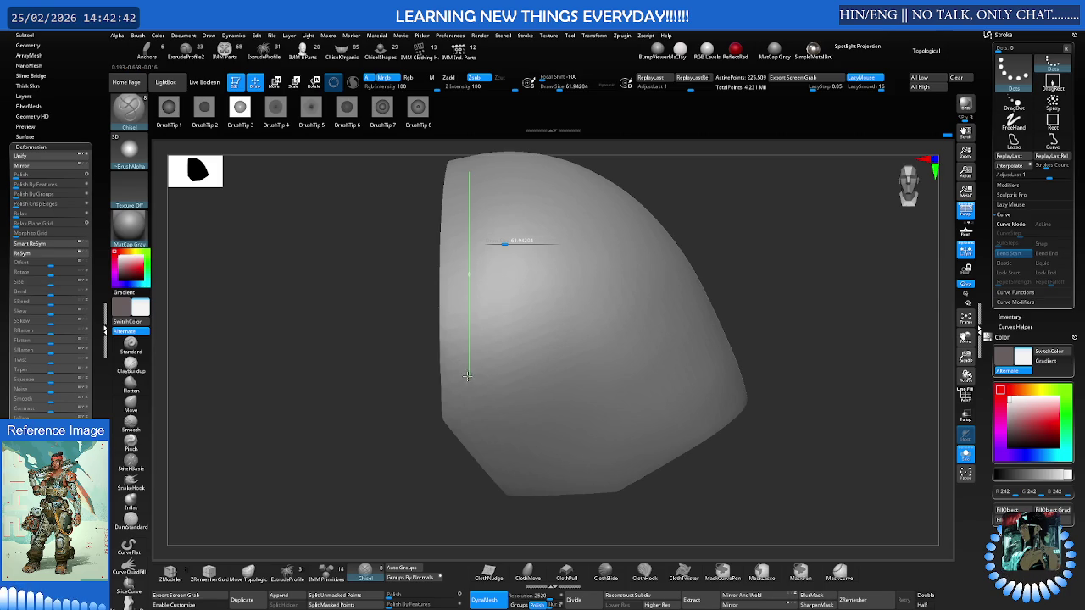
pyautogui.moveTo(466, 363); pyautogui.dragTo(467, 364)
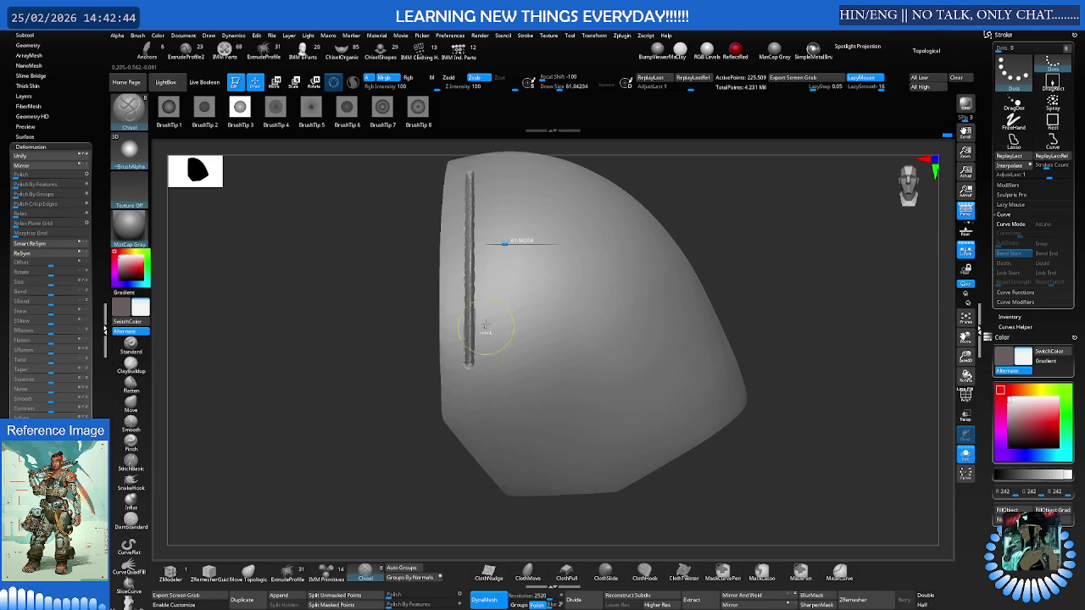
pyautogui.hotkey('ctrl', 'z')
pyautogui.moveTo(508, 241); pyautogui.dragTo(490, 241)
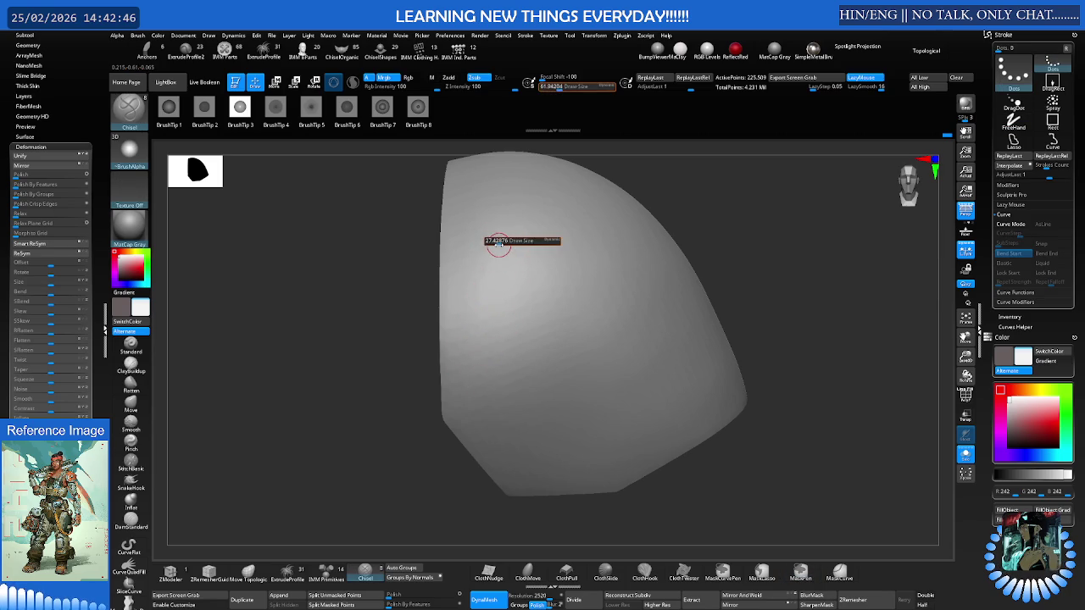
# Carve a groove down the left side, diagonally across the bottom and up the right, undoing the last stroke
pyautogui.moveTo(470, 168); pyautogui.dragTo(469, 323)
pyautogui.moveTo(467, 360); pyautogui.dragTo(529, 386)
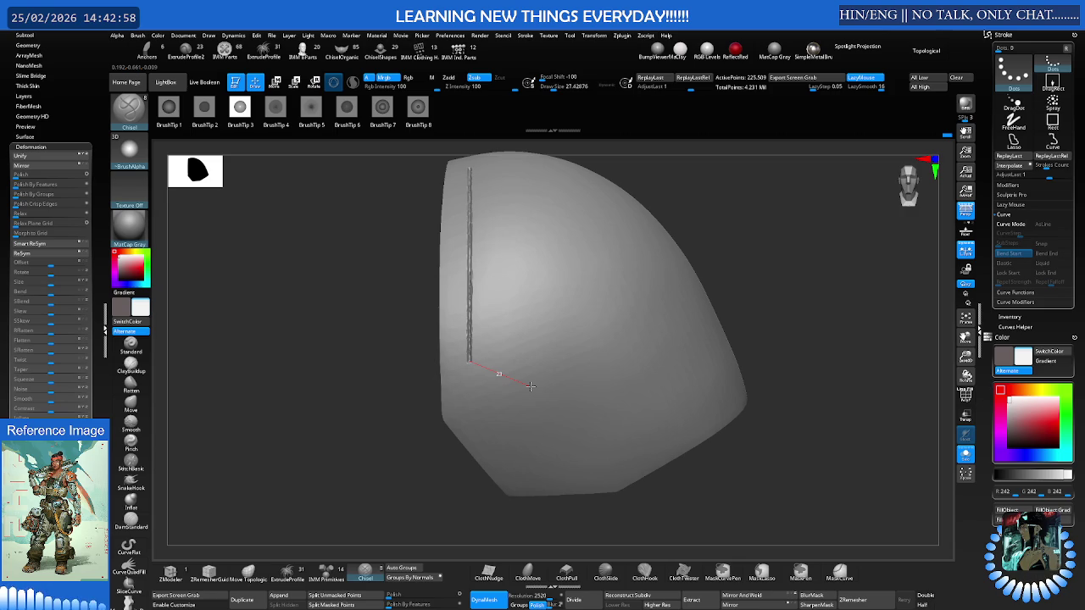
pyautogui.moveTo(529, 386)
pyautogui.mouseDown()
pyautogui.moveTo(522, 470)
pyautogui.moveTo(607, 469)
pyautogui.mouseUp()
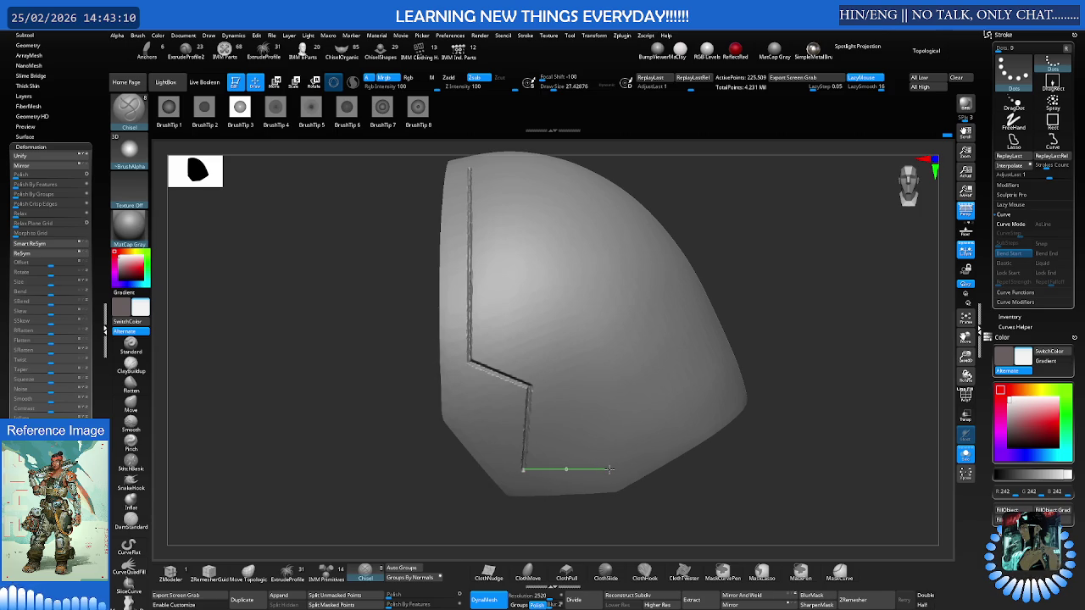
pyautogui.moveTo(609, 469); pyautogui.dragTo(610, 468)
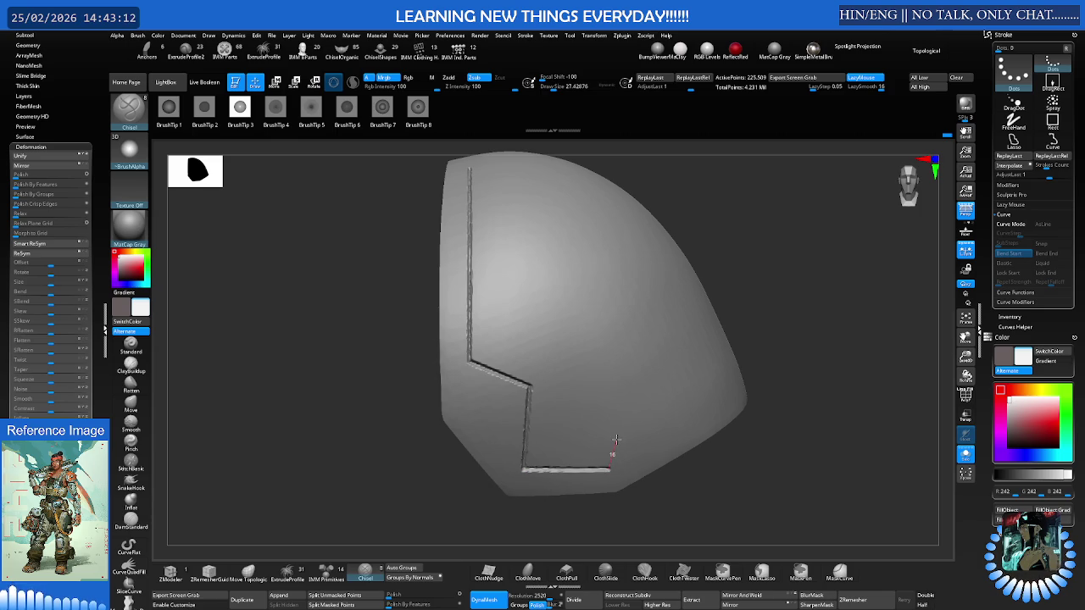
pyautogui.moveTo(616, 439); pyautogui.dragTo(740, 374)
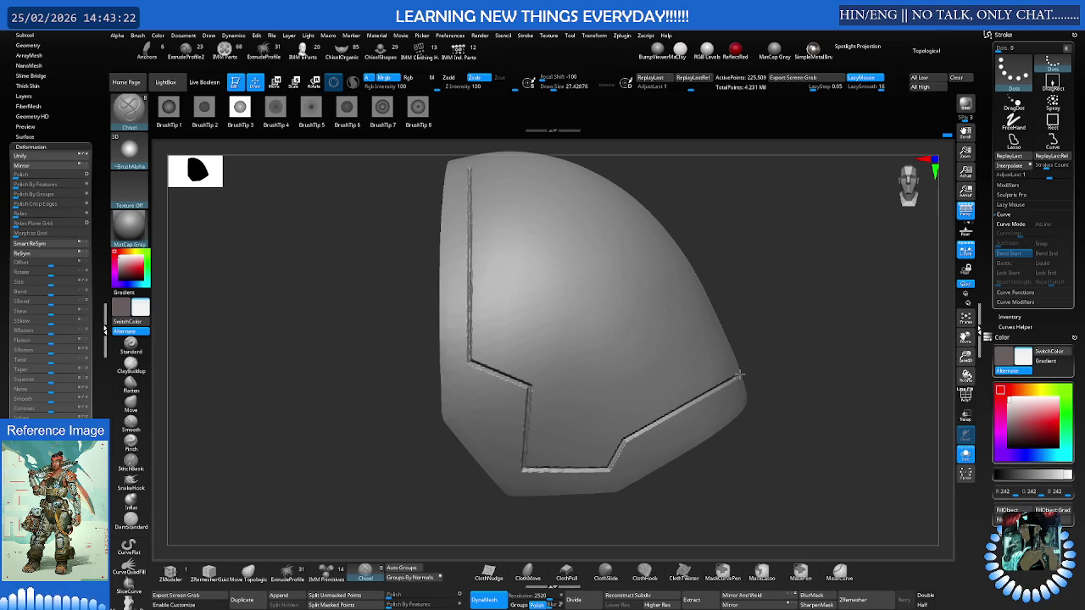
pyautogui.moveTo(766, 351); pyautogui.dragTo(730, 351)
pyautogui.moveTo(730, 352)
pyautogui.mouseDown(button='right')
pyautogui.moveTo(695, 356)
pyautogui.moveTo(716, 348)
pyautogui.moveTo(649, 337)
pyautogui.moveTo(647, 350)
pyautogui.moveTo(613, 359)
pyautogui.moveTo(644, 356)
pyautogui.moveTo(658, 339)
pyautogui.moveTo(679, 343)
pyautogui.mouseUp(button='right')
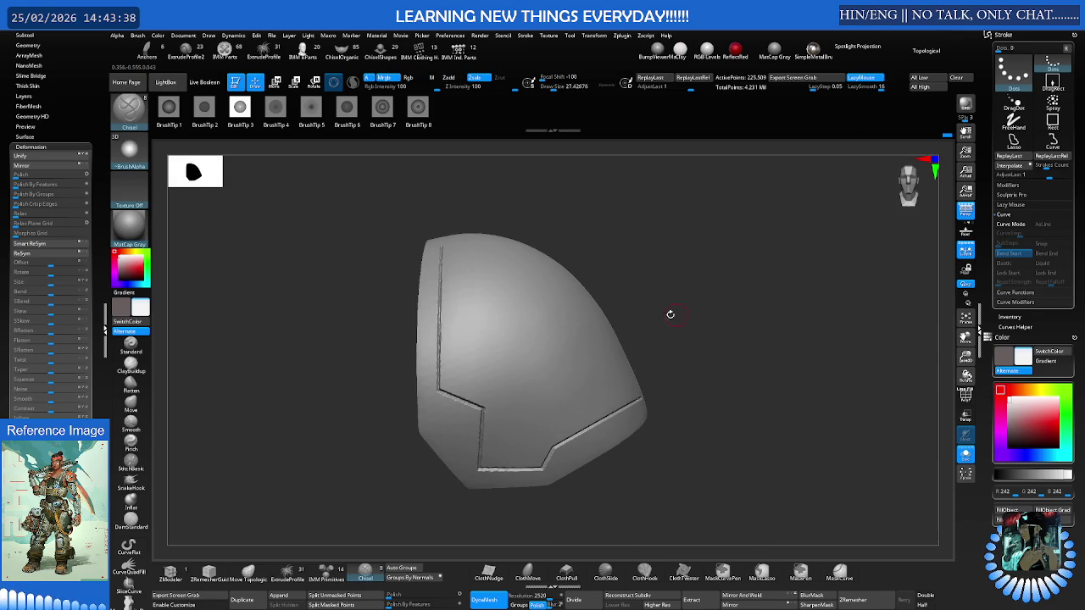
pyautogui.hotkey('ctrl', 'z')
# Re-carve the groove down the left edge and along the bottom, turning up at its end
pyautogui.moveTo(449, 259)
pyautogui.mouseDown(button='right')
pyautogui.moveTo(447, 300)
pyautogui.moveTo(521, 265)
pyautogui.moveTo(511, 237)
pyautogui.moveTo(523, 209)
pyautogui.moveTo(523, 235)
pyautogui.moveTo(494, 237)
pyautogui.moveTo(453, 211)
pyautogui.mouseUp(button='right')
pyautogui.moveTo(453, 239)
pyautogui.mouseDown()
pyautogui.moveTo(454, 426)
pyautogui.moveTo(484, 399)
pyautogui.moveTo(528, 420)
pyautogui.mouseUp()
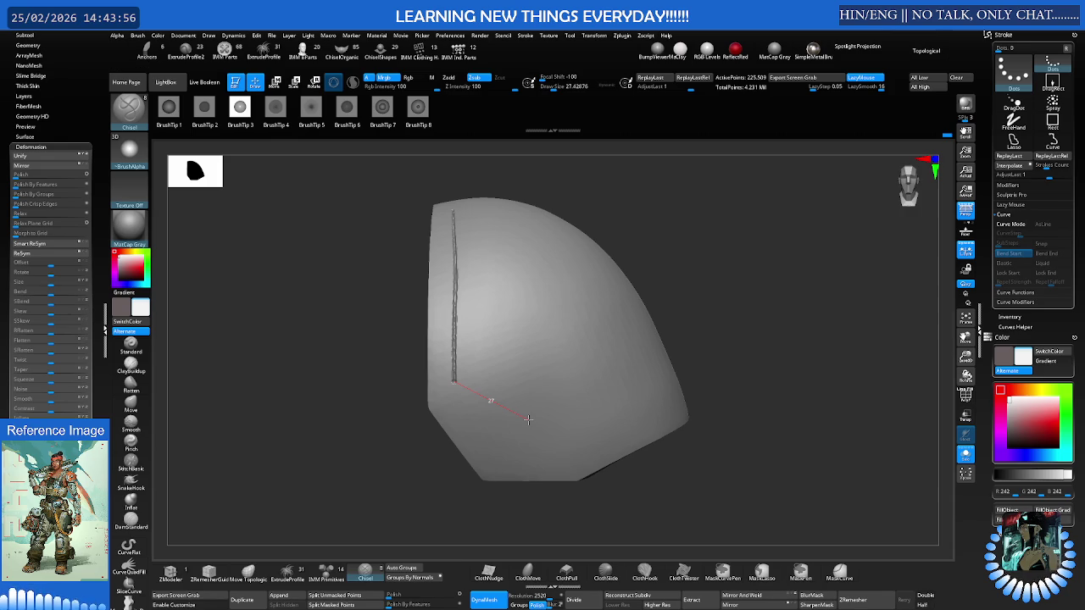
pyautogui.moveTo(524, 416); pyautogui.dragTo(520, 410)
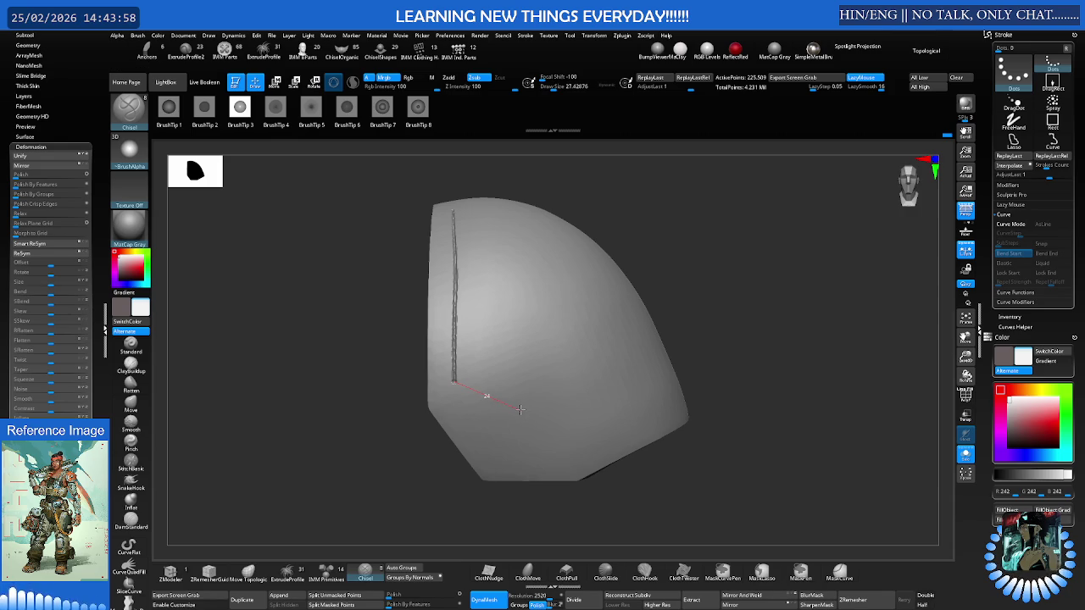
pyautogui.moveTo(520, 407); pyautogui.dragTo(523, 390)
pyautogui.hotkey('ctrl', 'z')
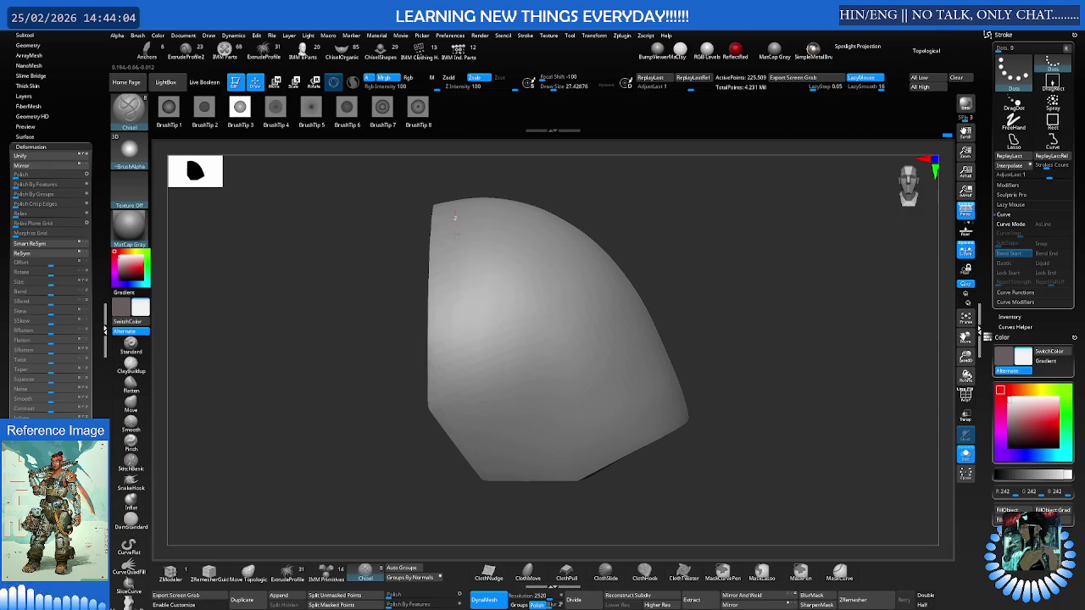
pyautogui.moveTo(453, 285); pyautogui.dragTo(451, 404)
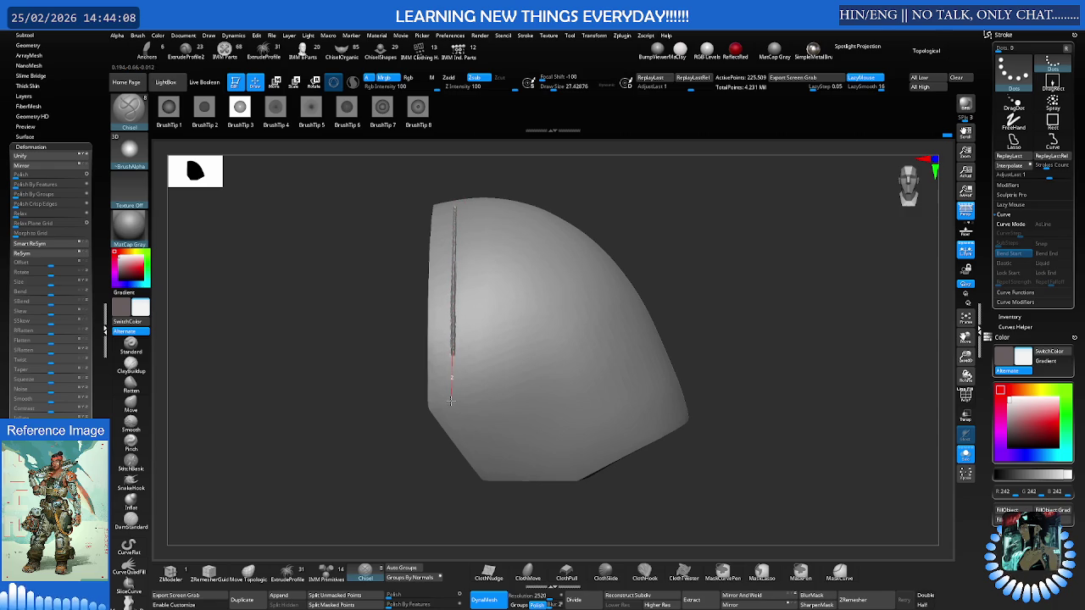
pyautogui.moveTo(450, 404)
pyautogui.mouseDown()
pyautogui.moveTo(512, 382)
pyautogui.moveTo(502, 451)
pyautogui.mouseUp()
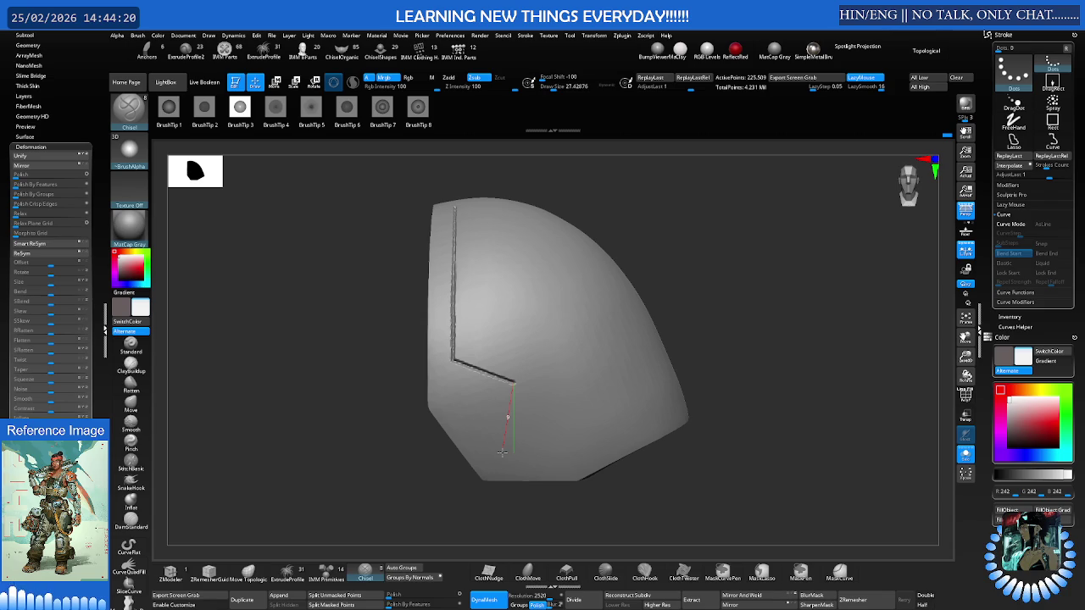
pyautogui.moveTo(501, 453); pyautogui.dragTo(564, 458)
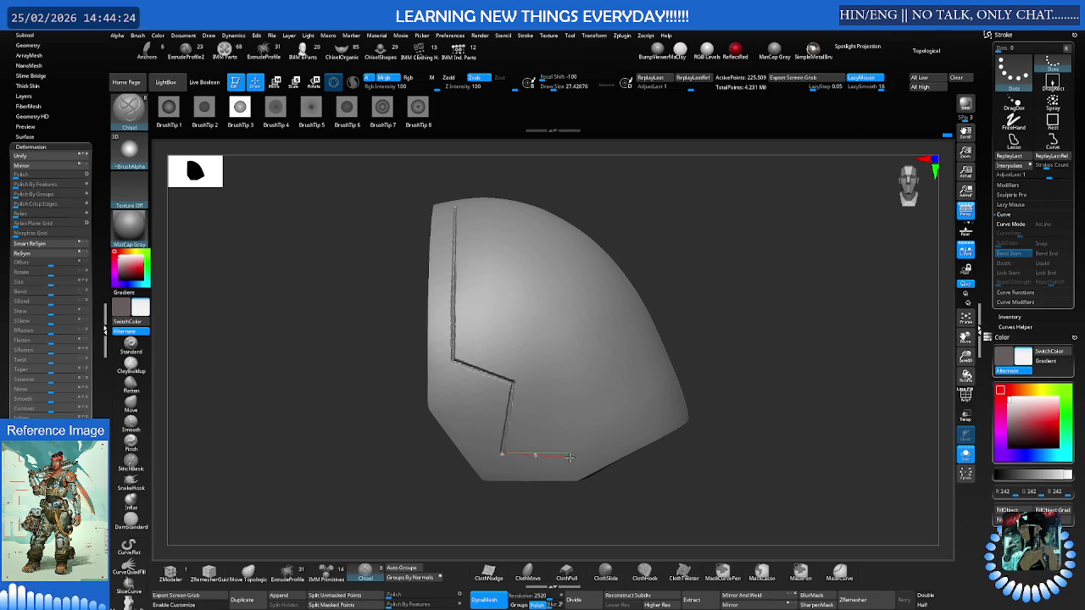
pyautogui.moveTo(571, 456); pyautogui.dragTo(573, 458)
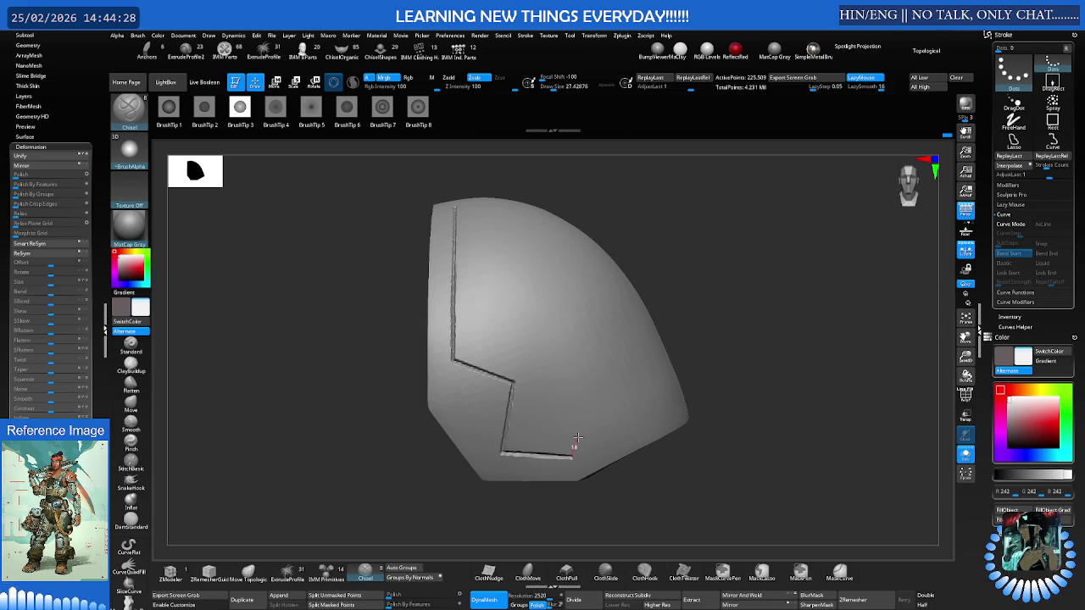
pyautogui.moveTo(573, 456); pyautogui.dragTo(587, 432)
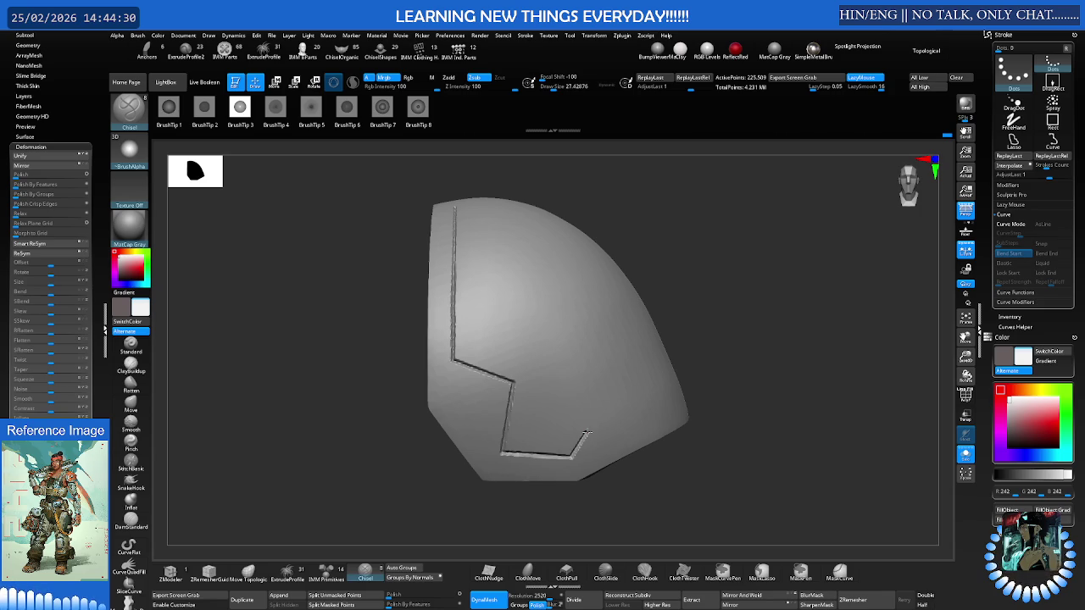
# Extend the groove up the shell's side and along the lower rim, outlining a panel
pyautogui.moveTo(624, 346)
pyautogui.mouseDown(button='right')
pyautogui.moveTo(537, 334)
pyautogui.moveTo(477, 381)
pyautogui.mouseUp(button='right')
pyautogui.moveTo(472, 379); pyautogui.dragTo(515, 359)
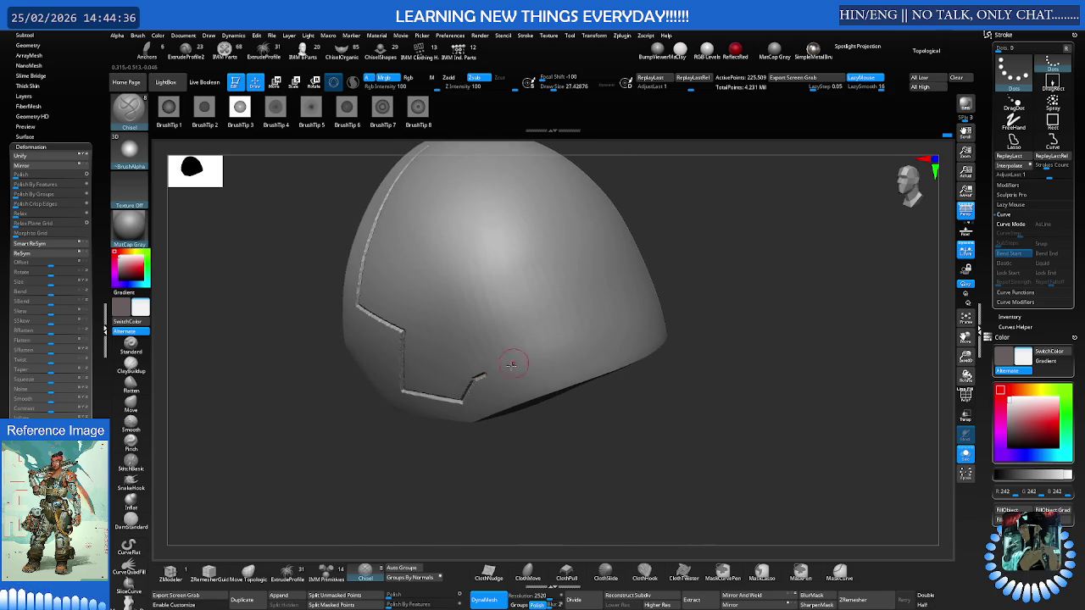
pyautogui.moveTo(475, 380); pyautogui.dragTo(653, 315)
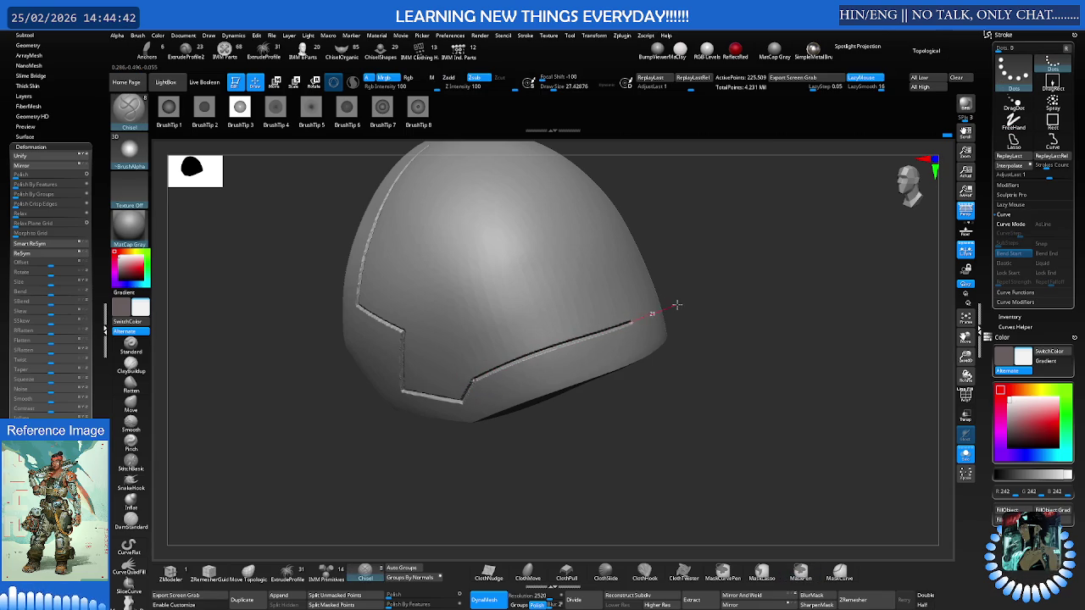
pyautogui.moveTo(653, 315)
pyautogui.mouseDown()
pyautogui.moveTo(680, 298)
pyautogui.moveTo(633, 303)
pyautogui.mouseUp()
pyautogui.moveTo(634, 303)
pyautogui.mouseDown(button='right')
pyautogui.moveTo(551, 340)
pyautogui.moveTo(560, 336)
pyautogui.mouseUp(button='right')
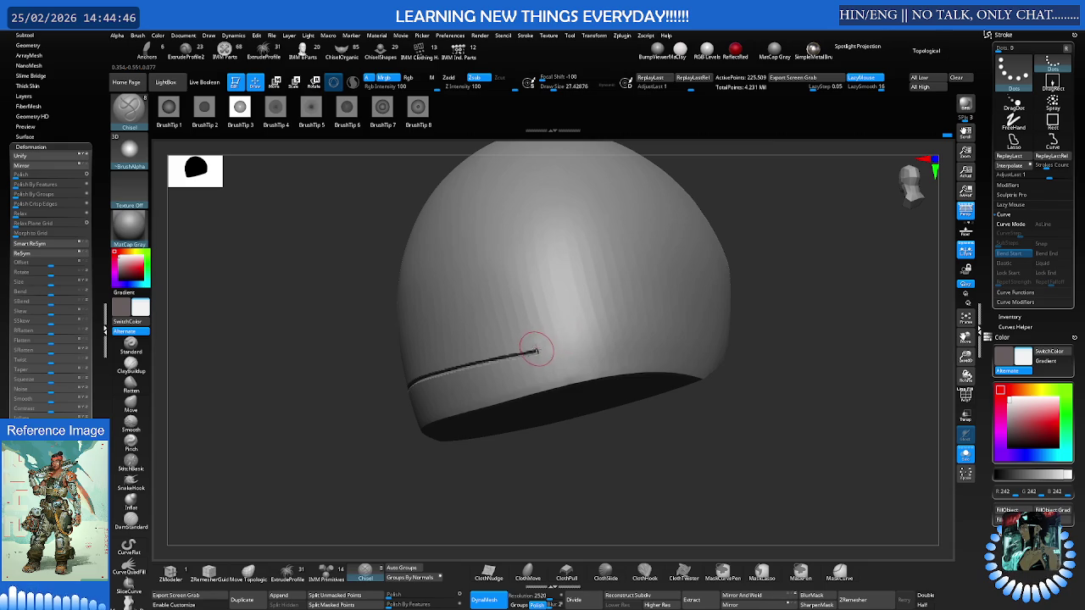
pyautogui.moveTo(540, 348); pyautogui.dragTo(687, 327)
pyautogui.moveTo(688, 327)
pyautogui.mouseDown(button='right')
pyautogui.moveTo(658, 342)
pyautogui.moveTo(600, 339)
pyautogui.mouseUp(button='right')
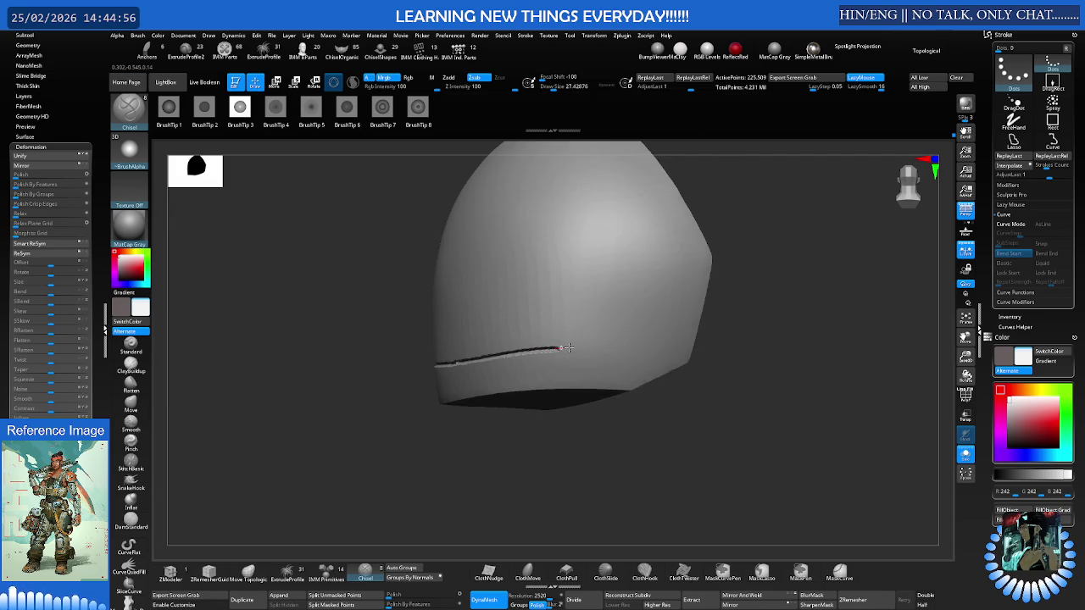
pyautogui.moveTo(581, 348)
pyautogui.mouseDown()
pyautogui.moveTo(555, 348)
pyautogui.moveTo(650, 348)
pyautogui.moveTo(625, 354)
pyautogui.mouseUp()
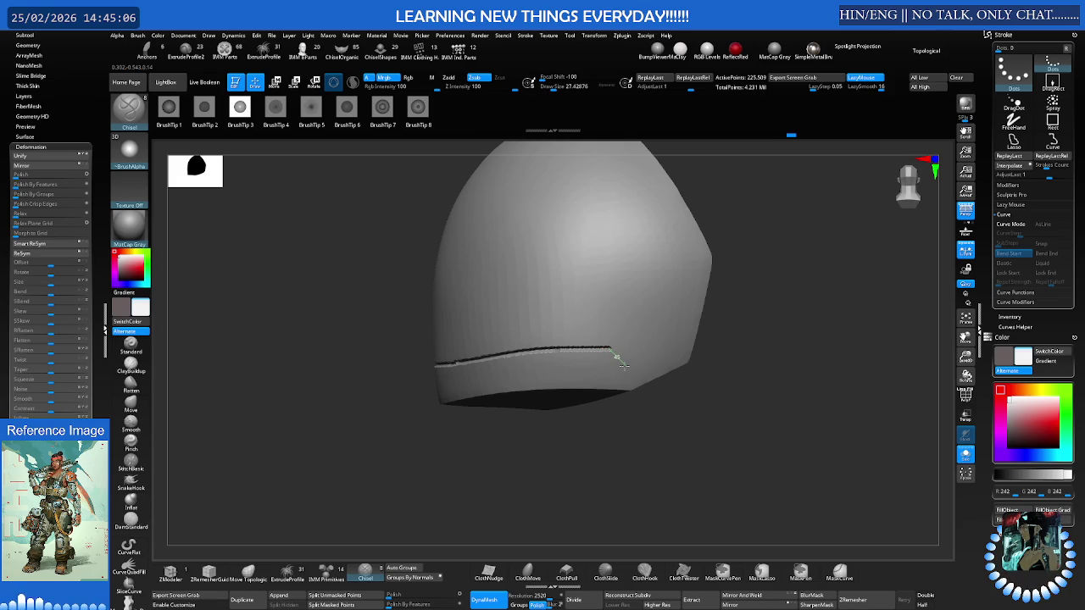
pyautogui.moveTo(612, 356)
pyautogui.mouseDown()
pyautogui.moveTo(670, 345)
pyautogui.moveTo(658, 270)
pyautogui.mouseUp()
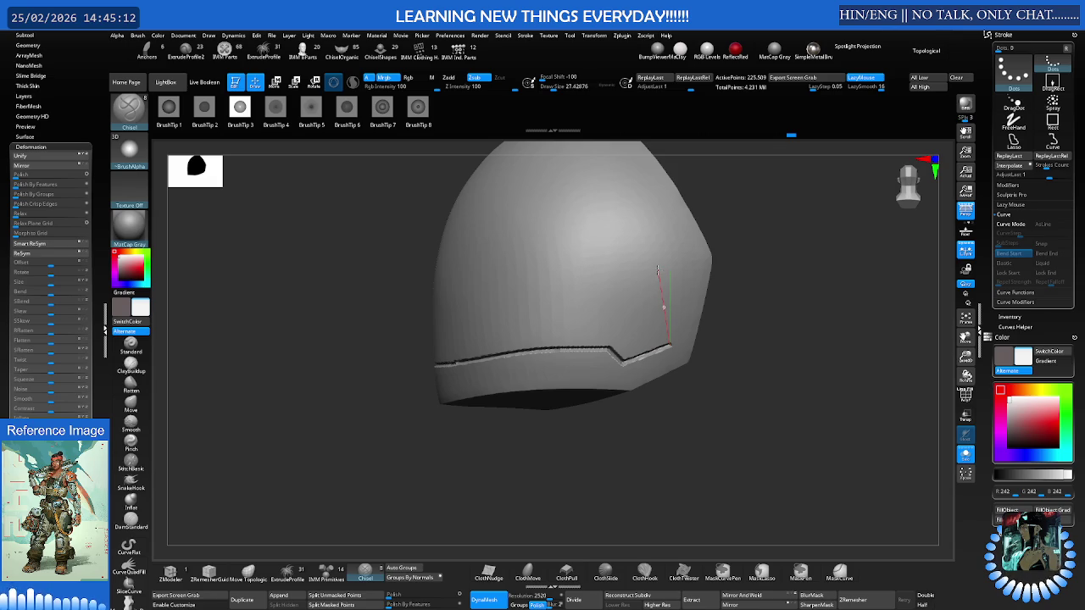
pyautogui.moveTo(659, 269)
pyautogui.mouseDown()
pyautogui.moveTo(691, 243)
pyautogui.moveTo(646, 267)
pyautogui.moveTo(625, 327)
pyautogui.moveTo(572, 345)
pyautogui.mouseUp()
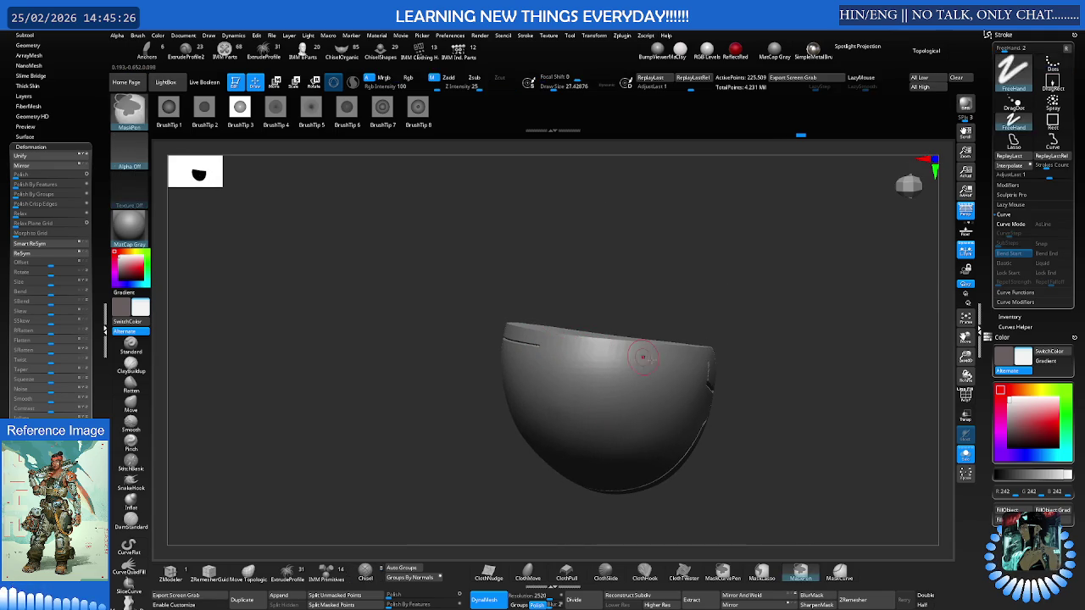
# Chisel a groove along the shell's upper rim and orbit to check it
pyautogui.moveTo(708, 360); pyautogui.dragTo(567, 349)
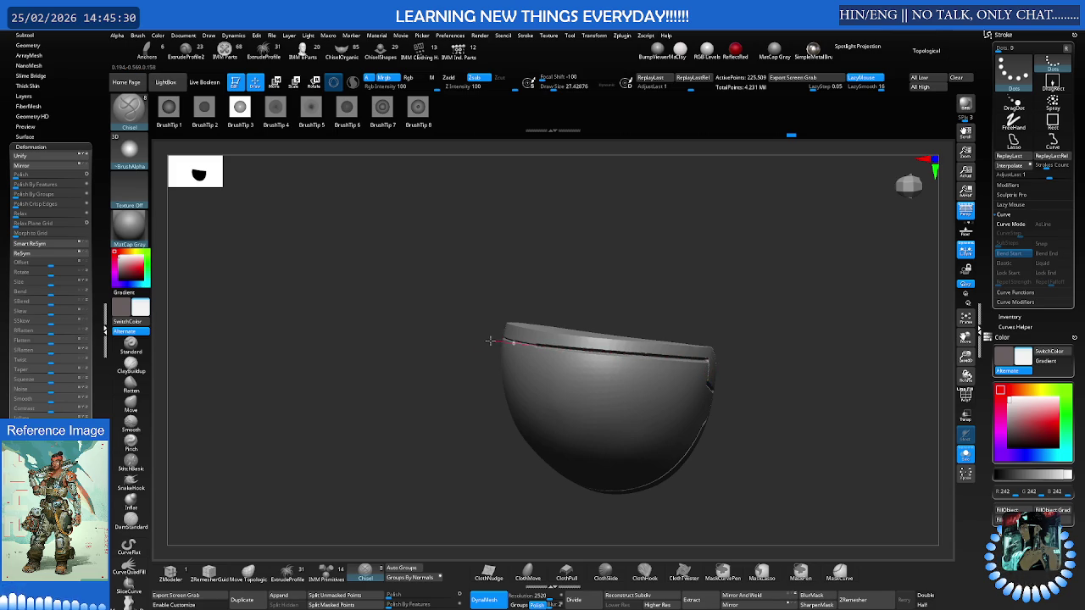
pyautogui.scroll(5, 659, 343)
pyautogui.moveTo(660, 343)
pyautogui.mouseDown(button='right')
pyautogui.moveTo(820, 347)
pyautogui.moveTo(807, 359)
pyautogui.mouseUp(button='right')
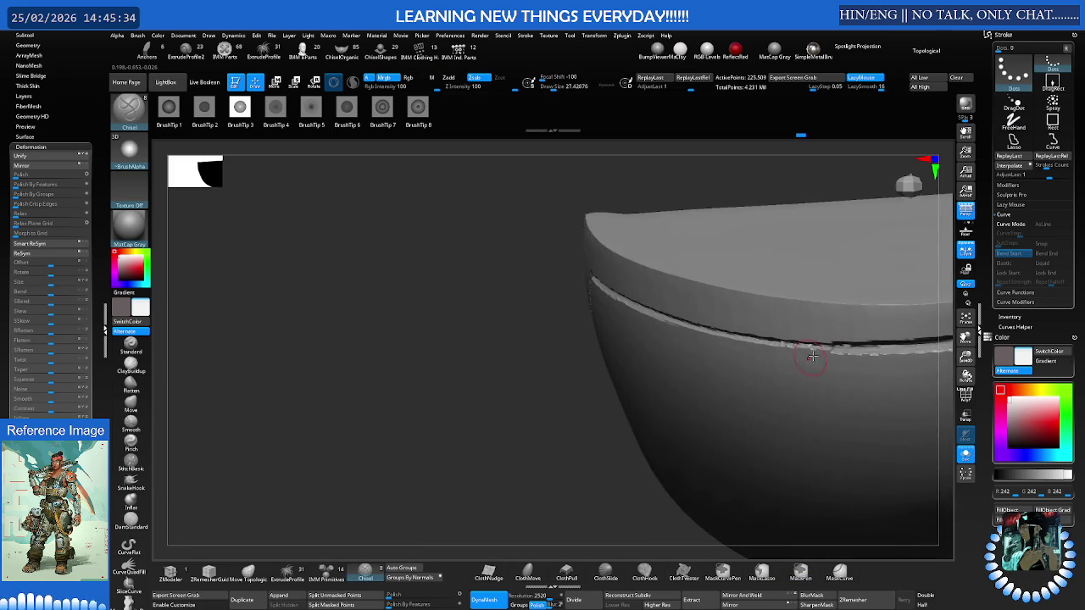
pyautogui.scroll(-5, 807, 359)
pyautogui.moveTo(623, 371)
pyautogui.mouseDown(button='right')
pyautogui.moveTo(644, 365)
pyautogui.moveTo(619, 359)
pyautogui.moveTo(644, 356)
pyautogui.mouseUp(button='right')
pyautogui.scroll(8, 762, 326)
pyautogui.moveTo(803, 311); pyautogui.dragTo(660, 347, button='right')
pyautogui.scroll(-5, 594, 339)
pyautogui.moveTo(581, 339)
pyautogui.mouseDown(button='right')
pyautogui.moveTo(638, 347)
pyautogui.moveTo(654, 303)
pyautogui.moveTo(692, 320)
pyautogui.moveTo(588, 308)
pyautogui.moveTo(588, 345)
pyautogui.mouseUp(button='right')
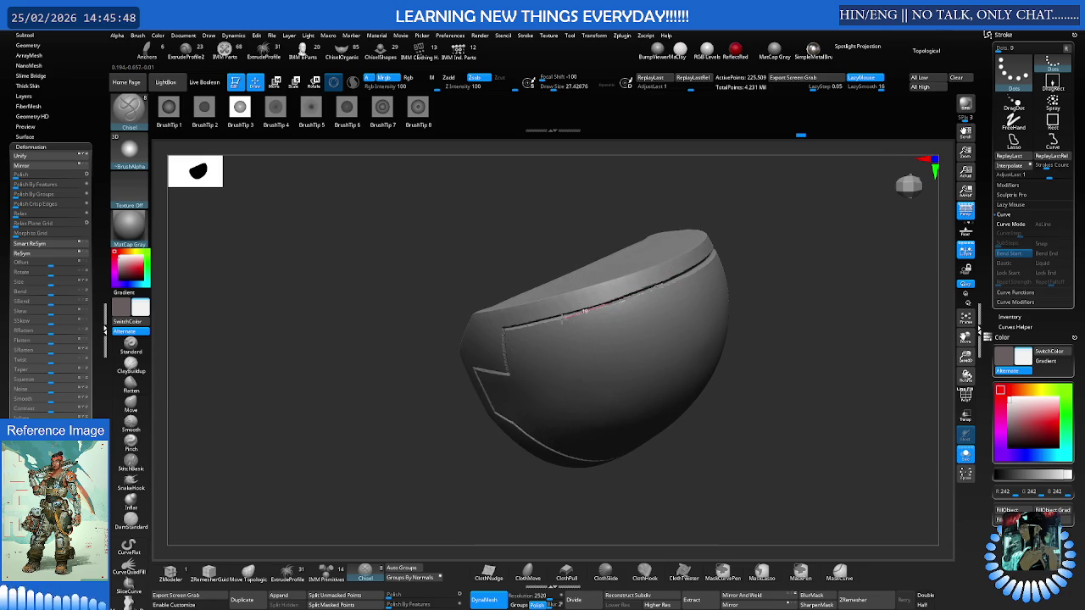
# Frame the shell and DynaMesh the shoulder pad to clean up its grooves
pyautogui.moveTo(512, 326); pyautogui.dragTo(745, 280, button='right')
pyautogui.press('f')
pyautogui.moveTo(610, 310); pyautogui.dragTo(629, 305, button='right')
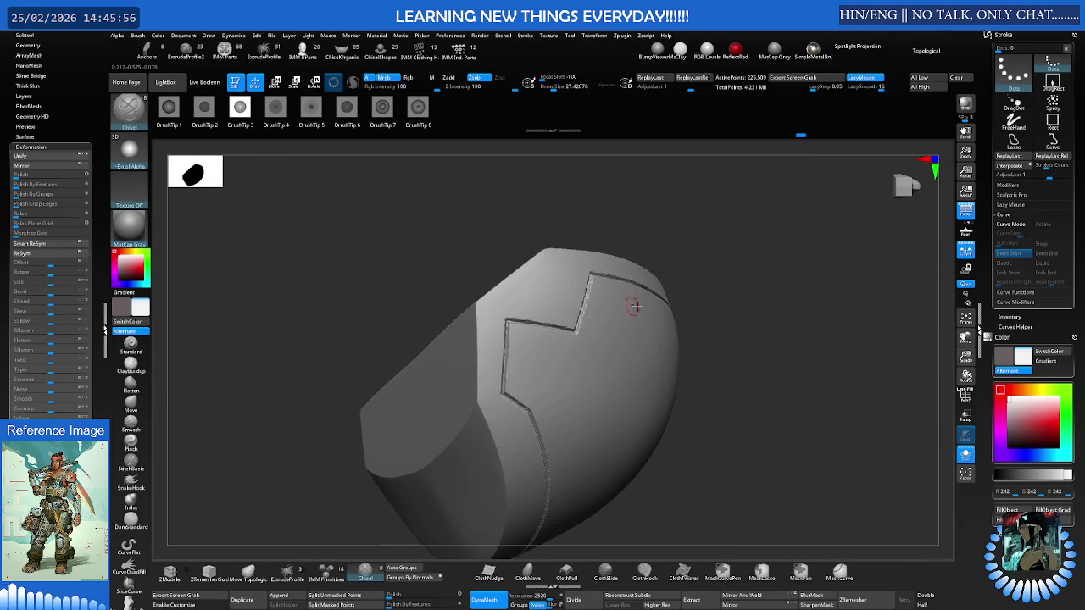
pyautogui.moveTo(714, 305)
pyautogui.mouseDown(button='right')
pyautogui.moveTo(669, 320)
pyautogui.moveTo(659, 310)
pyautogui.mouseUp(button='right')
pyautogui.moveTo(762, 285)
pyautogui.keyDown('ctrl'); pyautogui.mouseDown(button='right')
pyautogui.moveTo(884, 305)
pyautogui.moveTo(782, 300)
pyautogui.moveTo(734, 317)
pyautogui.mouseUp(button='right'); pyautogui.keyUp('ctrl')
pyautogui.keyDown('ctrl'); pyautogui.moveTo(741, 322); pyautogui.dragTo(738, 320); pyautogui.keyUp('ctrl')
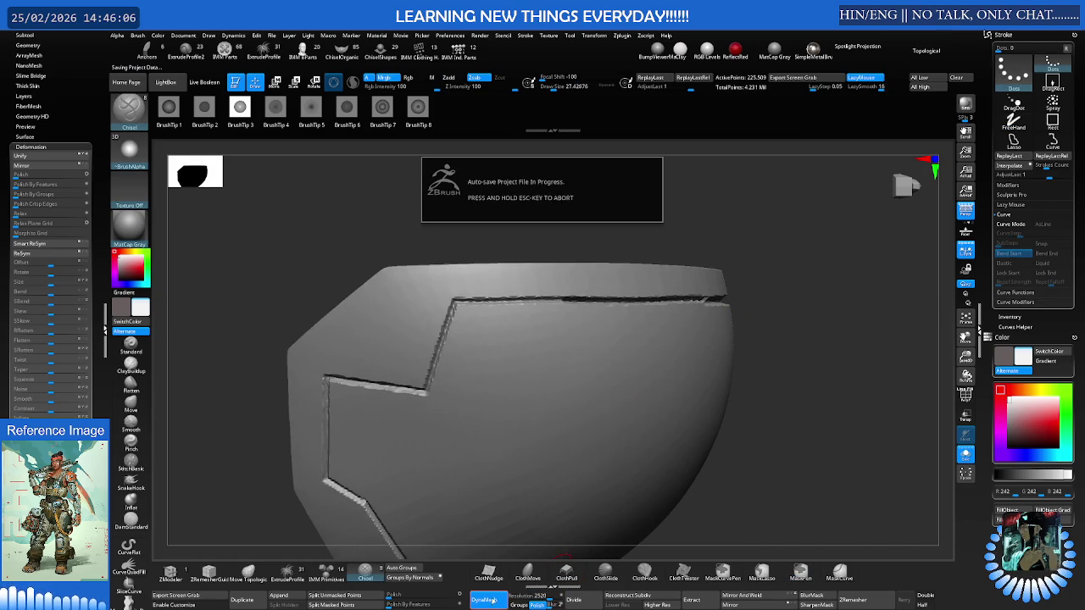
# Undo the DynaMesh to restore the grooves, return to the Chisel brush and frame the shell
pyautogui.hotkey('ctrl', 'z')
pyautogui.moveTo(789, 359)
pyautogui.mouseDown(button='right')
pyautogui.moveTo(640, 371)
pyautogui.moveTo(673, 339)
pyautogui.moveTo(726, 334)
pyautogui.moveTo(581, 220)
pyautogui.mouseUp(button='right')
pyautogui.press('shift')
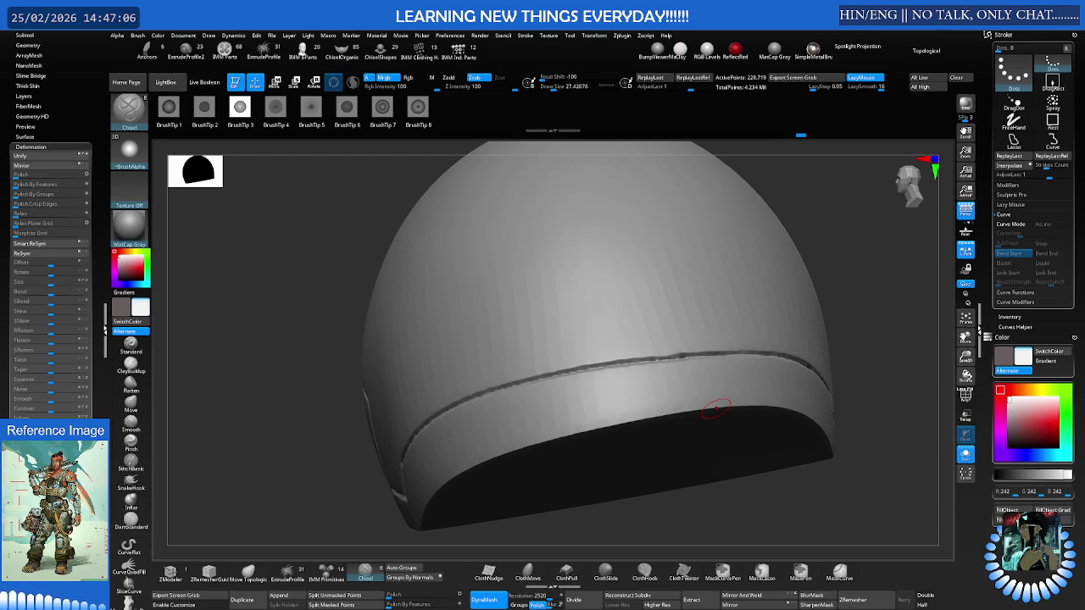
pyautogui.moveTo(684, 308); pyautogui.dragTo(704, 291, button='right')
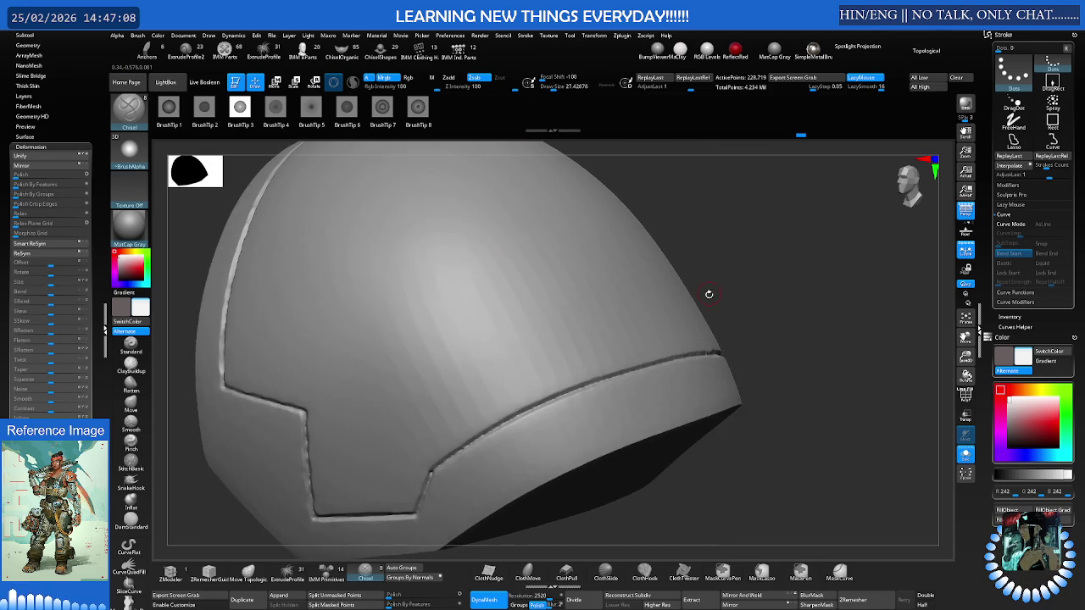
pyautogui.press('f')
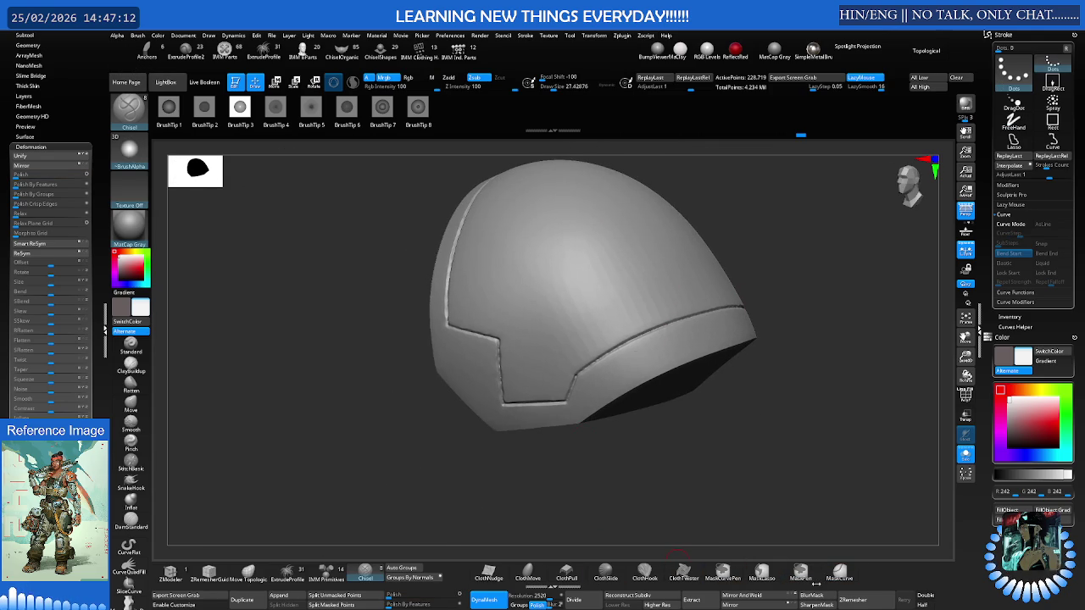
pyautogui.click(31, 147)
# Open the Tool > Geometry > ClayPolish settings in the tool palette
pyautogui.moveTo(17, 151); pyautogui.dragTo(17, 205)
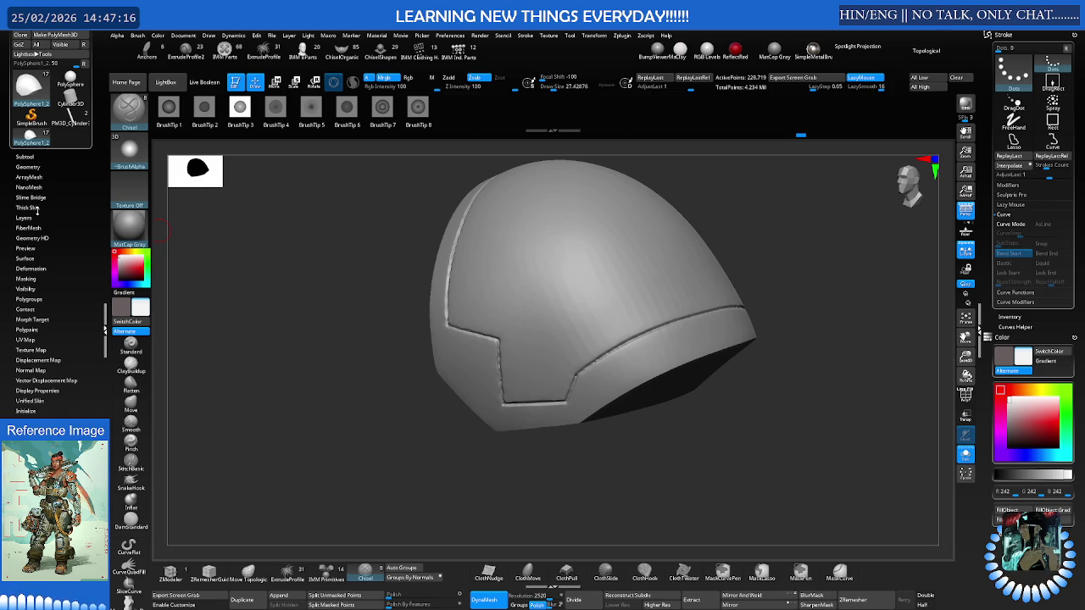
pyautogui.click(40, 269)
pyautogui.click(34, 248)
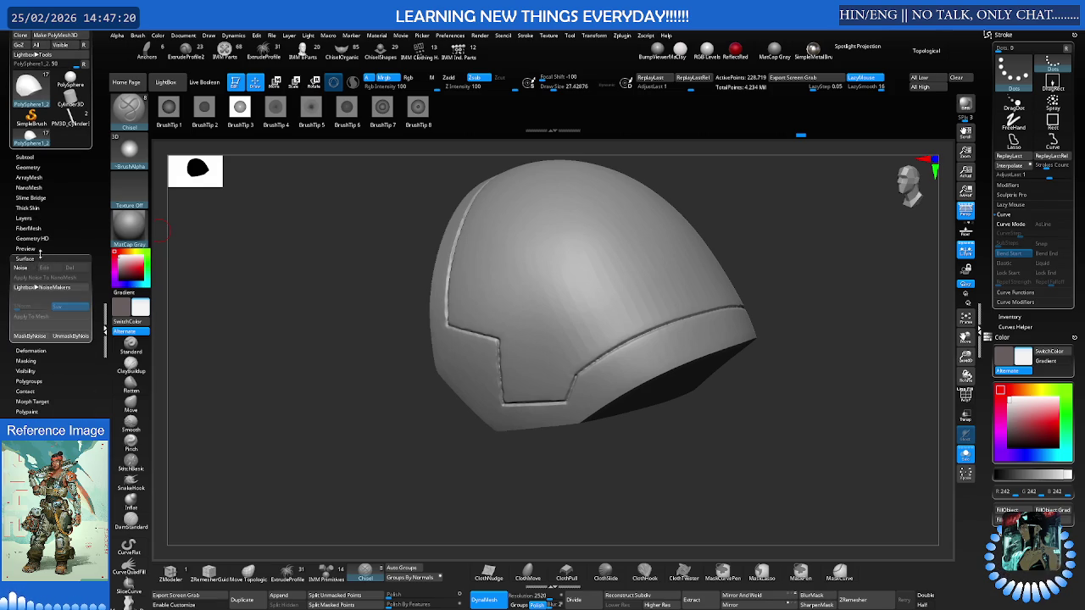
pyautogui.click(38, 246)
pyautogui.click(34, 219)
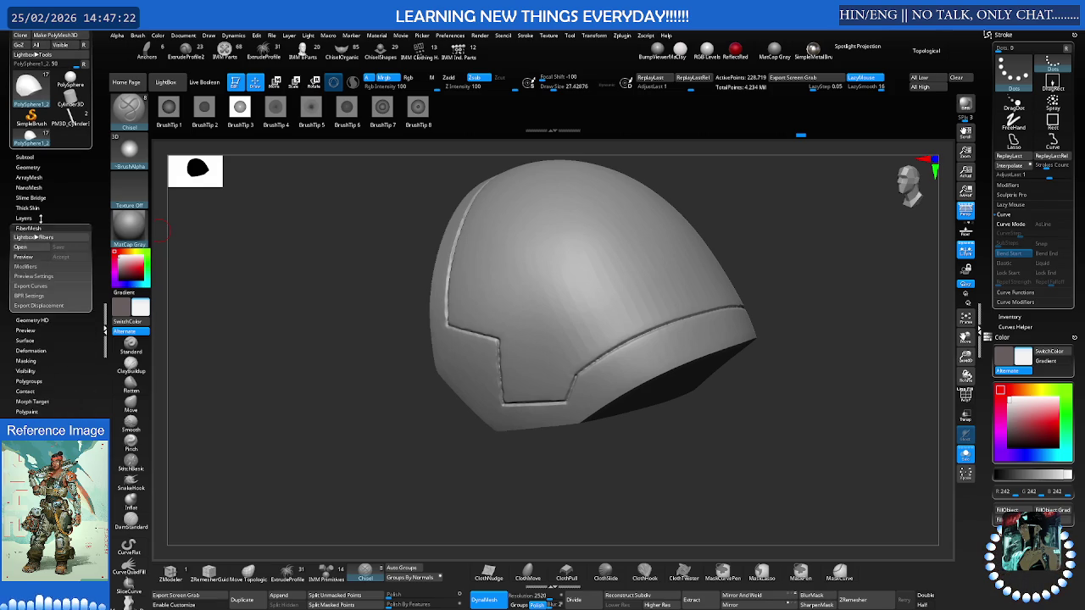
pyautogui.click(34, 188)
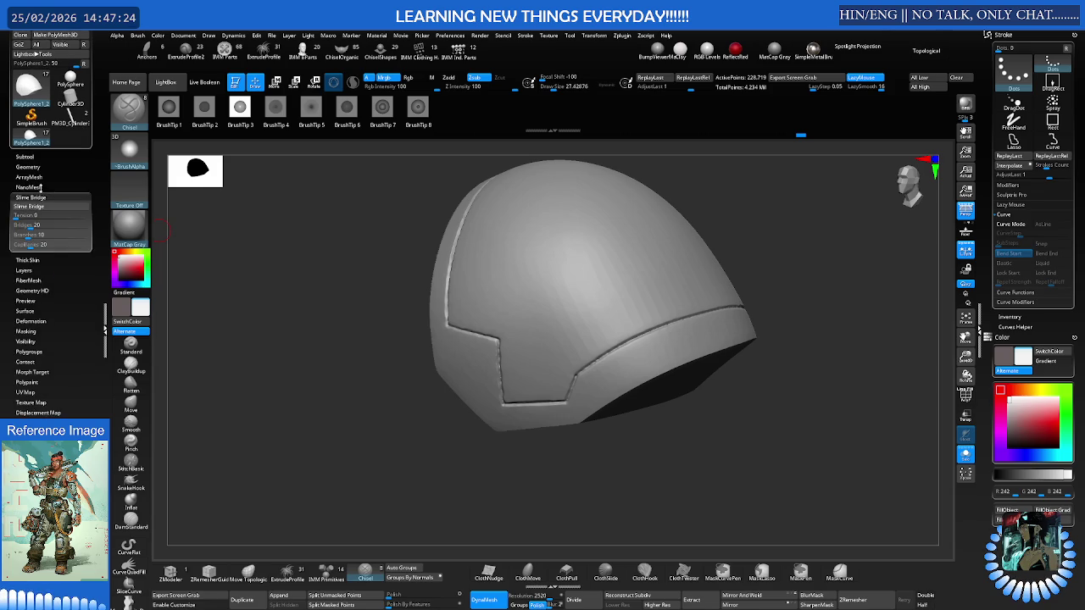
pyautogui.click(41, 176)
pyautogui.click(42, 168)
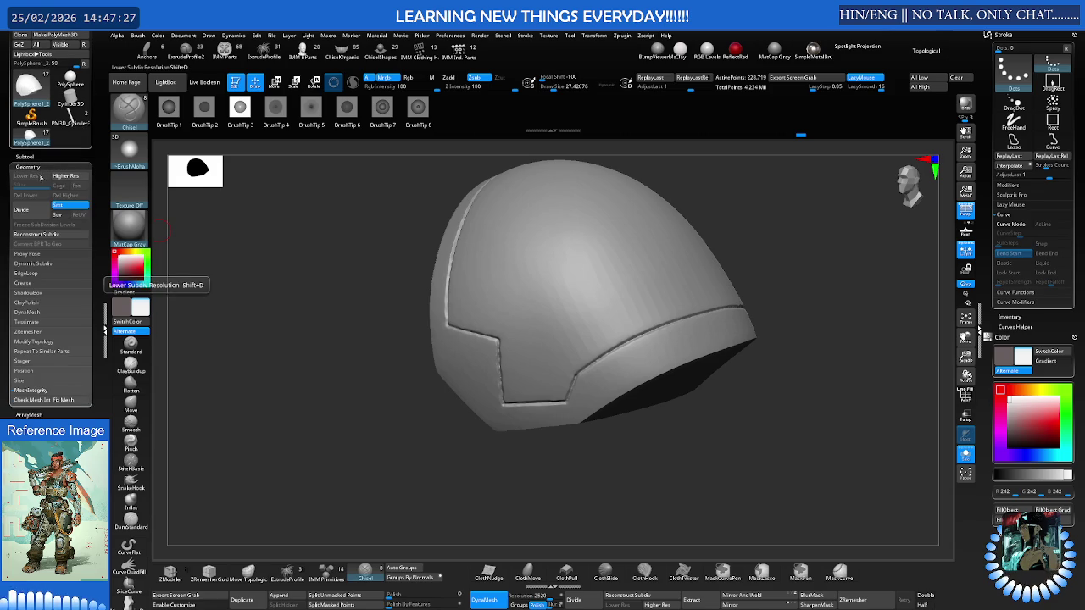
pyautogui.click(32, 302)
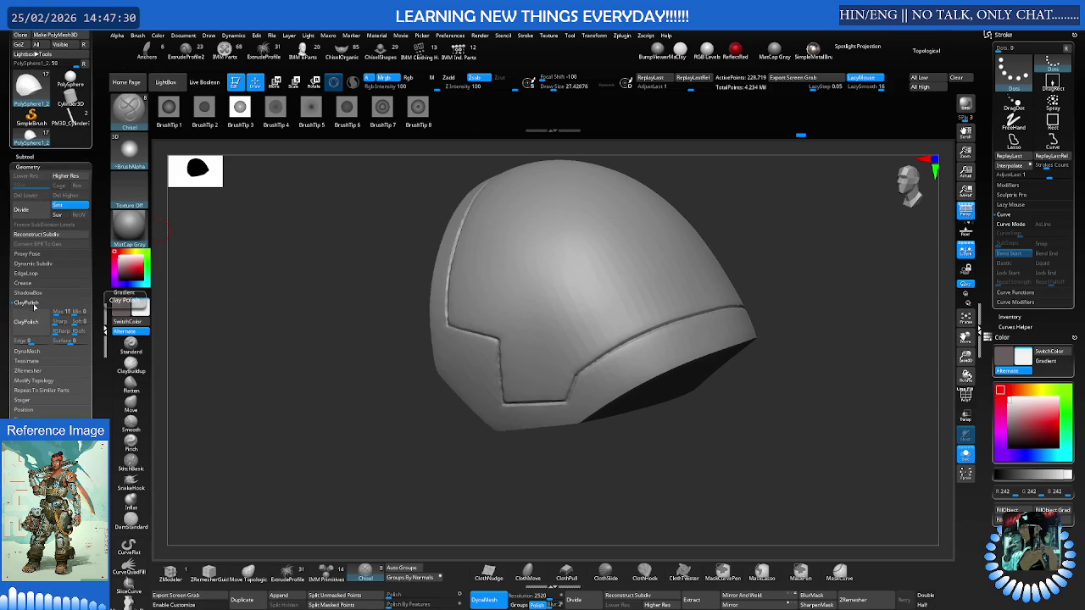
# DynaMesh the shoulder pad and apply ClayPolish to sharpen its groove edges
pyautogui.moveTo(398, 201)
pyautogui.mouseDown()
pyautogui.moveTo(416, 204)
pyautogui.moveTo(394, 191)
pyautogui.mouseUp()
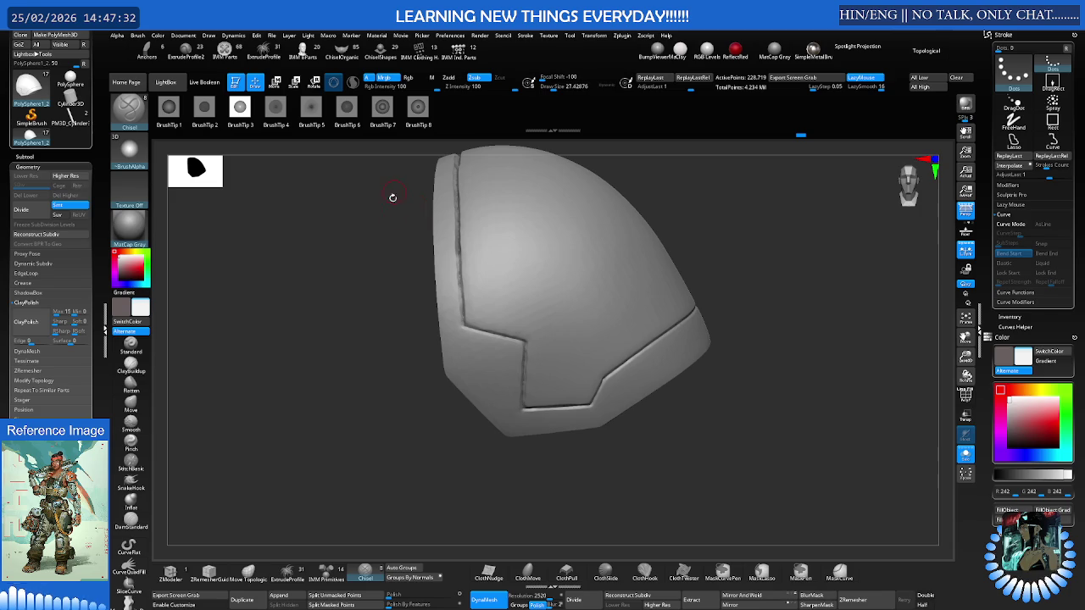
pyautogui.keyDown('ctrl'); pyautogui.moveTo(411, 258); pyautogui.dragTo(411, 254); pyautogui.keyUp('ctrl')
pyautogui.click(30, 322)
pyautogui.moveTo(250, 278)
pyautogui.keyDown('ctrl'); pyautogui.mouseDown(button='right')
pyautogui.moveTo(561, 244)
pyautogui.moveTo(459, 250)
pyautogui.mouseUp(button='right'); pyautogui.keyUp('ctrl')
pyautogui.hotkey('shift', 'f')
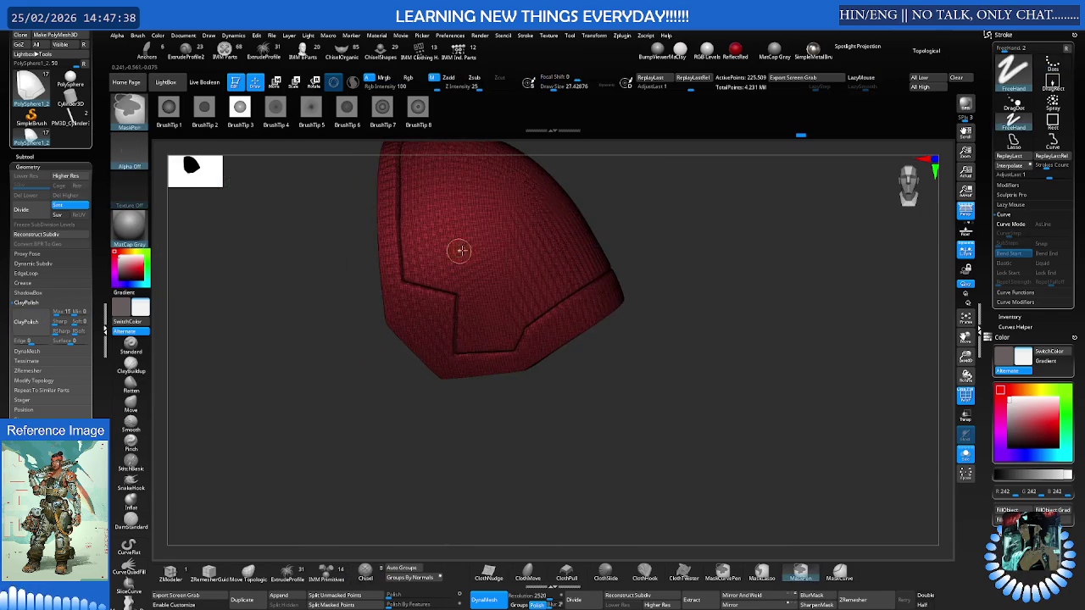
# Turn off smooth preview and run ClayPolish passes, setting the edge value to -50
pyautogui.hotkey('shift', 'f')
pyautogui.moveTo(458, 250)
pyautogui.mouseDown()
pyautogui.moveTo(514, 234)
pyautogui.moveTo(571, 237)
pyautogui.mouseUp()
pyautogui.moveTo(545, 252)
pyautogui.keyDown('ctrl'); pyautogui.mouseDown(button='right')
pyautogui.moveTo(497, 260)
pyautogui.moveTo(550, 252)
pyautogui.moveTo(491, 246)
pyautogui.moveTo(562, 230)
pyautogui.mouseUp(button='right'); pyautogui.keyUp('ctrl')
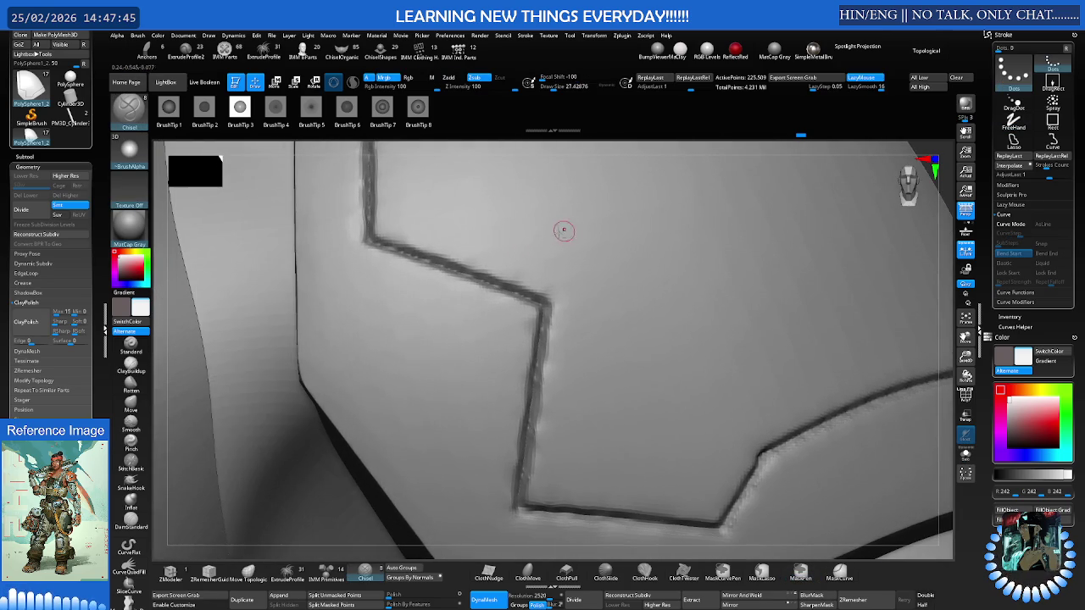
pyautogui.click(47, 263)
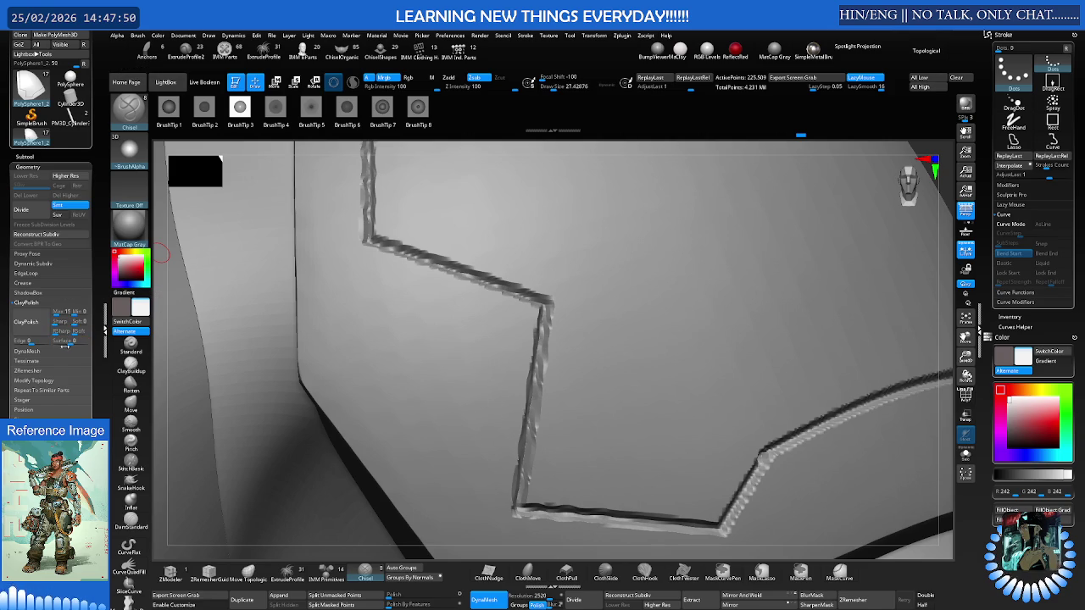
pyautogui.write('100')
pyautogui.click(35, 322)
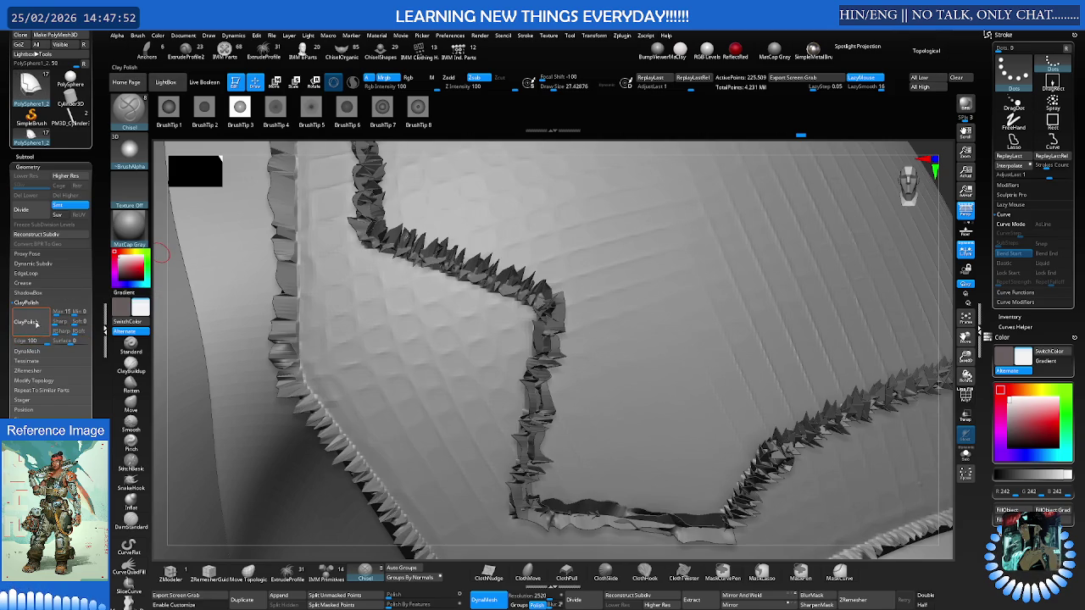
pyautogui.click(37, 325)
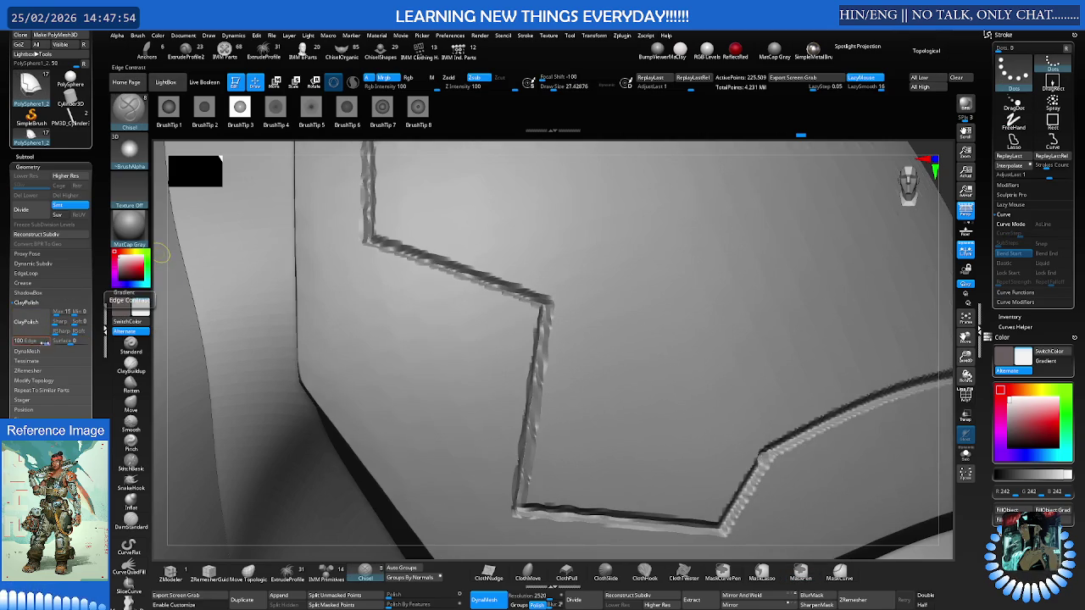
pyautogui.click(34, 340)
pyautogui.write('-50')
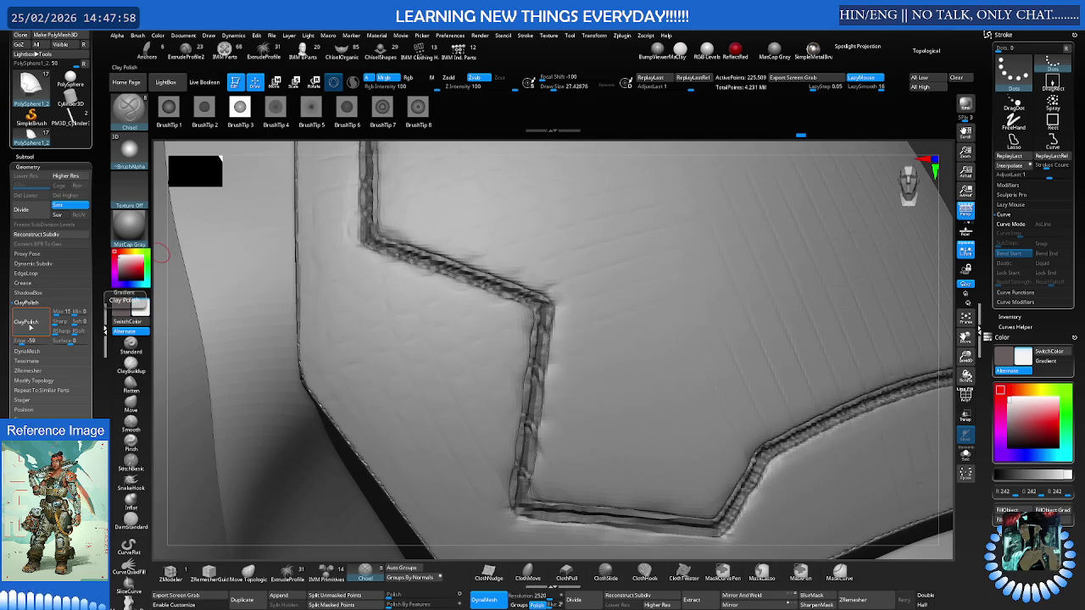
pyautogui.click(36, 320)
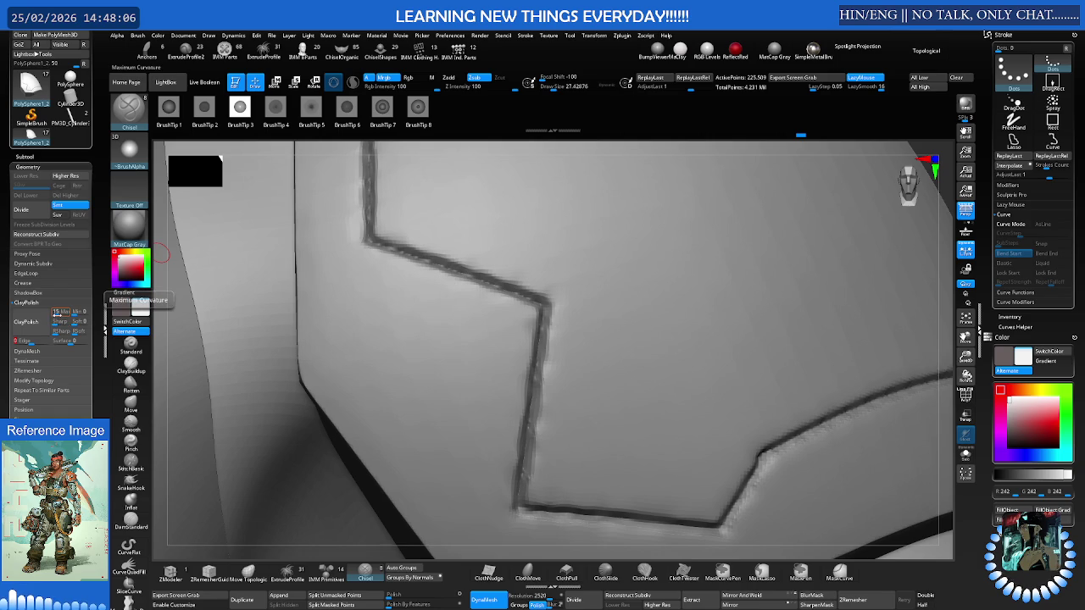
# Set maximum curvature 14 and minimum curvature ratio 18, then ClayPolish the mesh repeatedly
pyautogui.moveTo(57, 313); pyautogui.dragTo(56, 312)
pyautogui.click(32, 324)
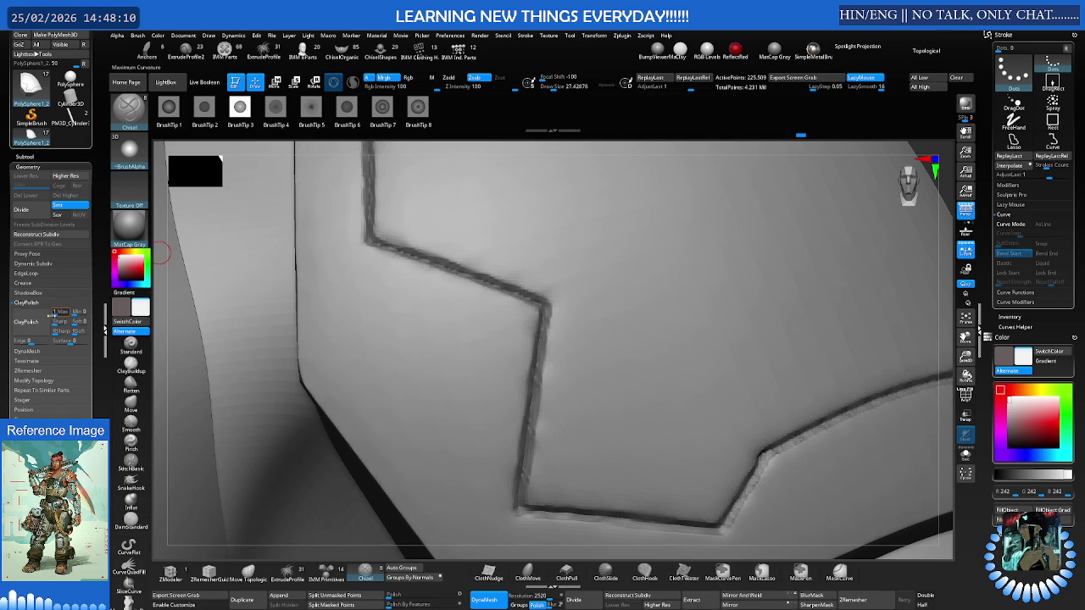
pyautogui.click(35, 326)
pyautogui.click(34, 327)
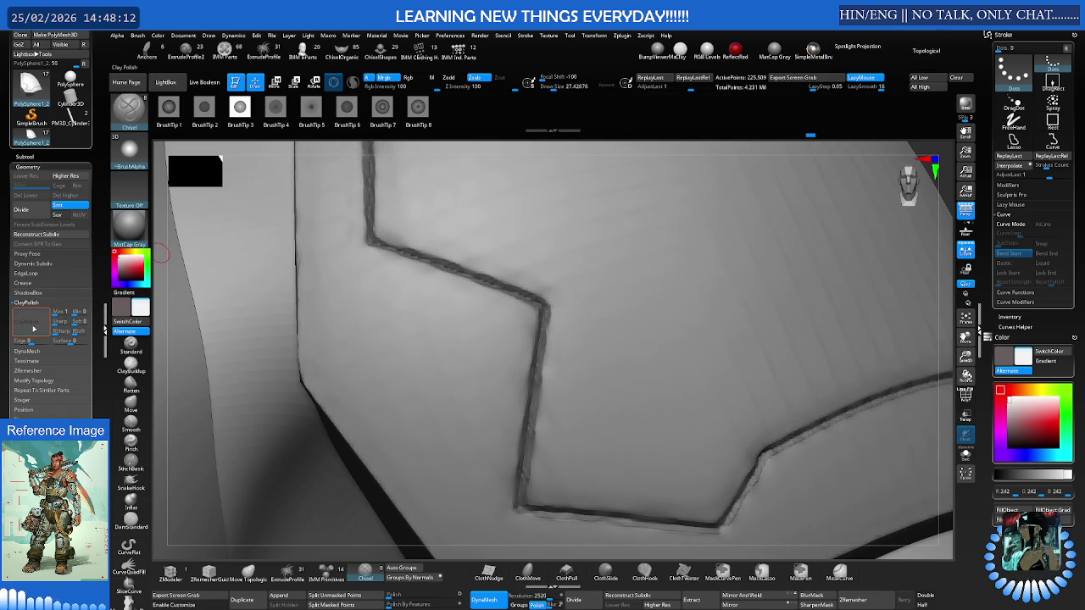
pyautogui.click(77, 310)
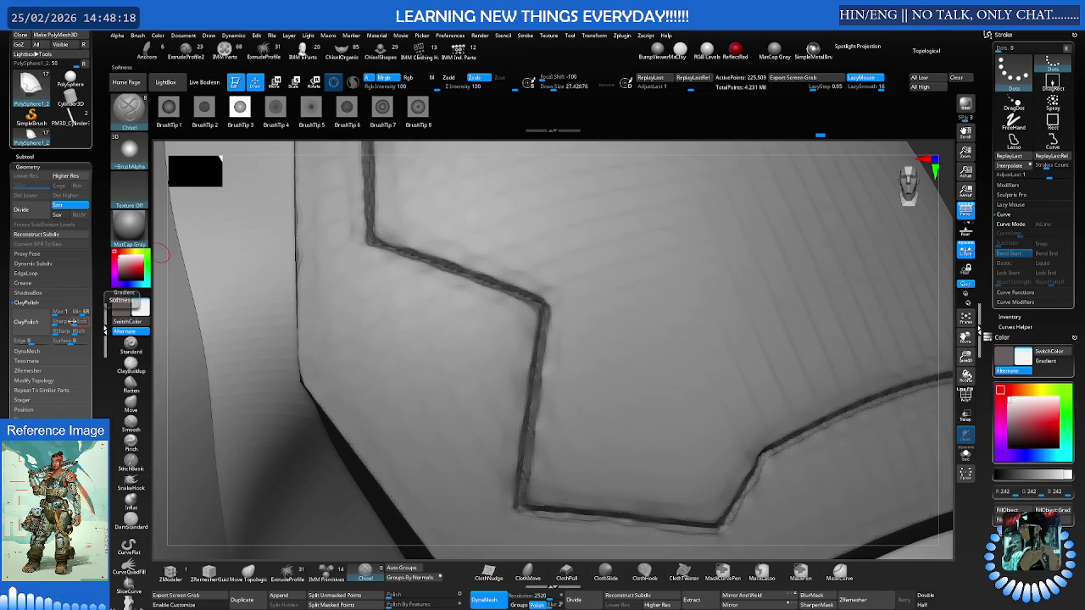
pyautogui.click(36, 325)
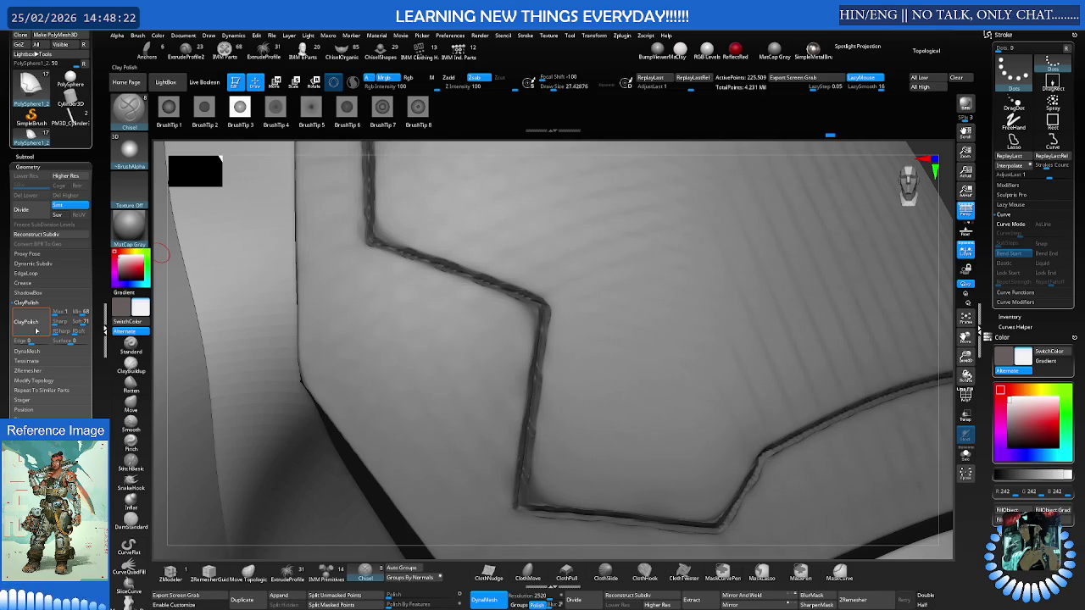
pyautogui.click(36, 326)
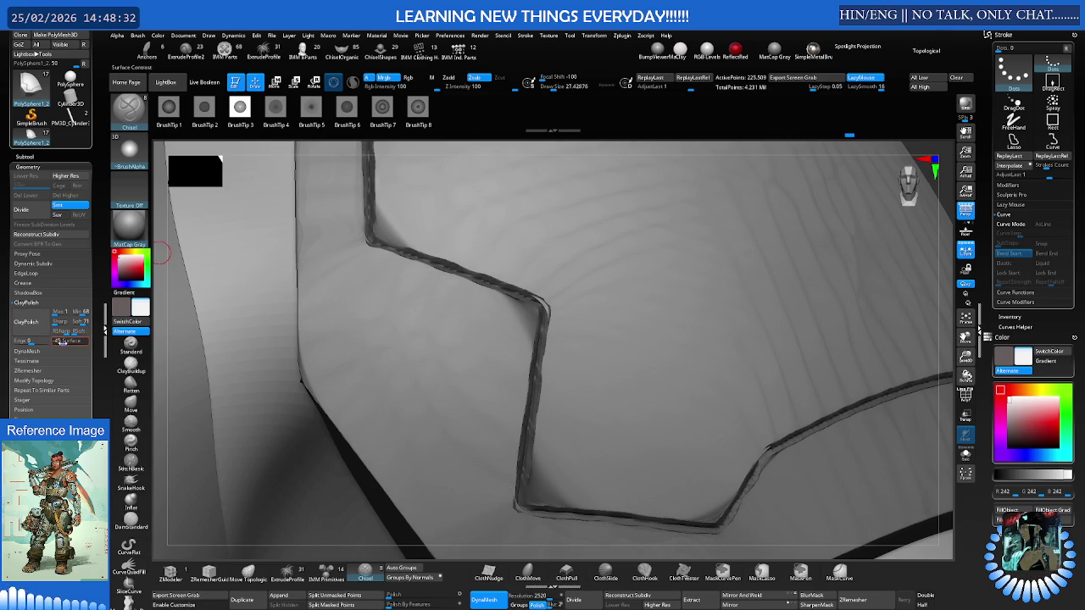
pyautogui.click(32, 323)
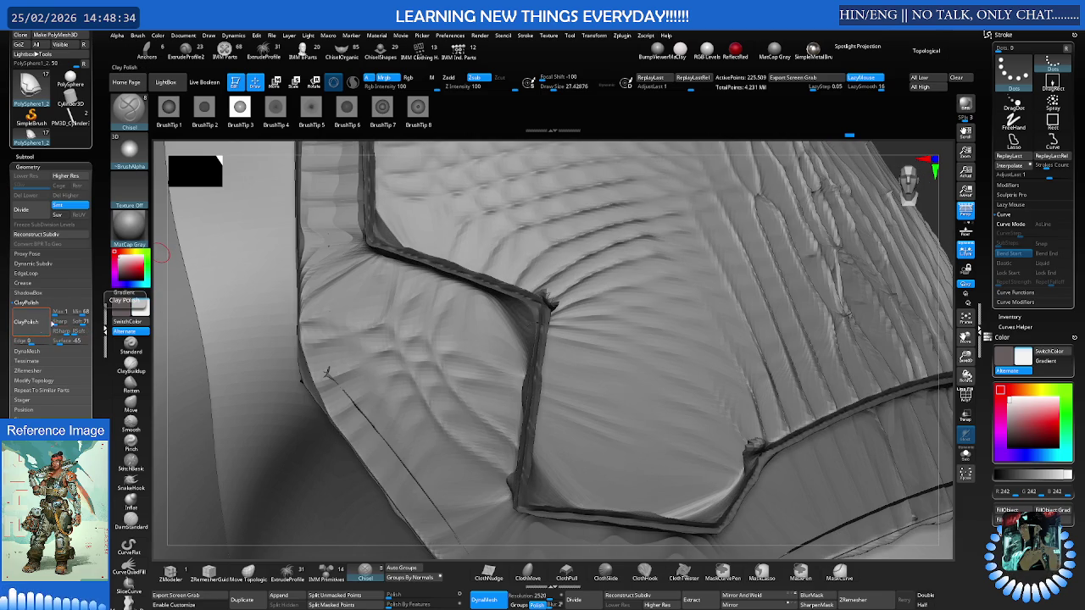
# Orbit to a side view of the shoulder pad and drop its fine knit detail with Shift+D
pyautogui.moveTo(614, 243)
pyautogui.mouseDown(button='right')
pyautogui.moveTo(469, 281)
pyautogui.moveTo(510, 225)
pyautogui.moveTo(487, 244)
pyautogui.mouseUp(button='right')
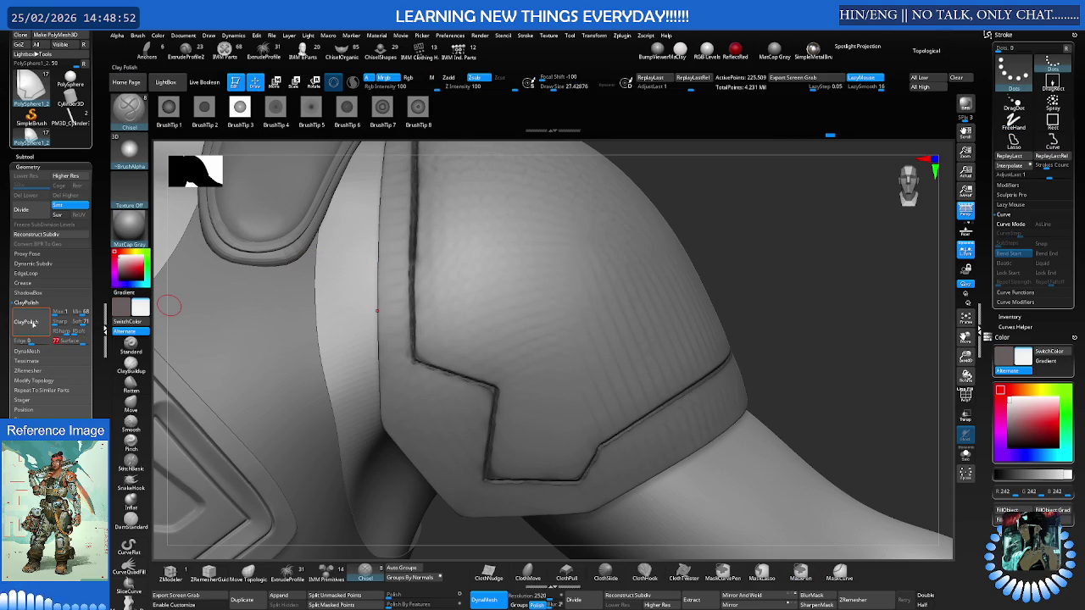
pyautogui.moveTo(174, 306)
pyautogui.mouseDown()
pyautogui.moveTo(413, 253)
pyautogui.moveTo(391, 281)
pyautogui.moveTo(462, 241)
pyautogui.mouseUp()
pyautogui.hotkey('shift', 'd')
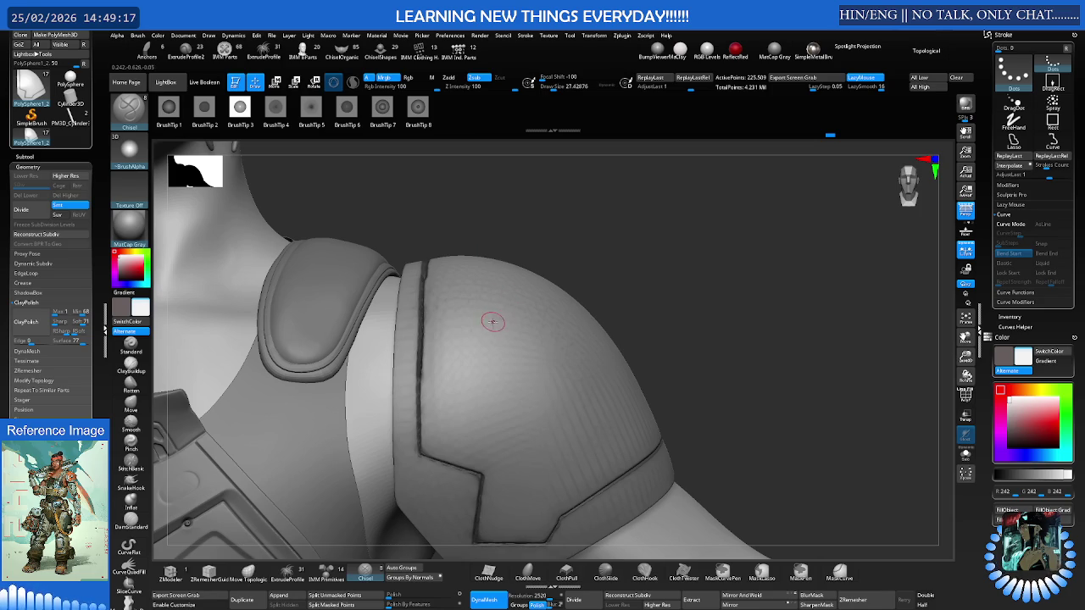
# Clear the mask on the shoulder pad and inspect its polygroups with Polyframe on
pyautogui.moveTo(493, 321); pyautogui.dragTo(530, 313, button='right')
pyautogui.keyDown('ctrl'); pyautogui.moveTo(706, 253); pyautogui.dragTo(646, 306); pyautogui.keyUp('ctrl')
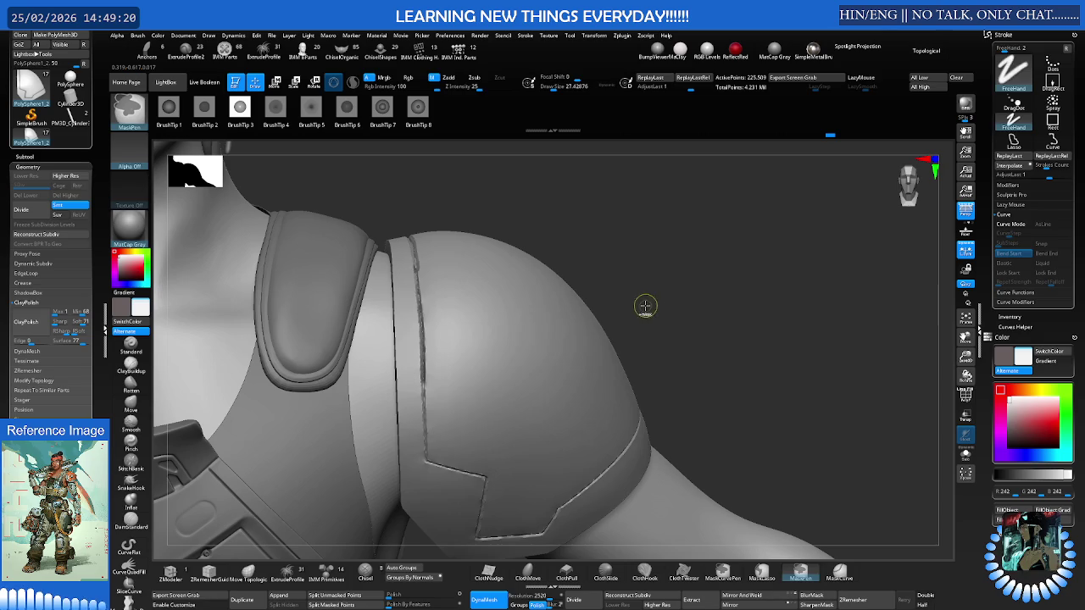
pyautogui.keyDown('ctrl'); pyautogui.click(613, 300); pyautogui.keyUp('ctrl')
pyautogui.keyDown('ctrl'); pyautogui.click(593, 310); pyautogui.keyUp('ctrl')
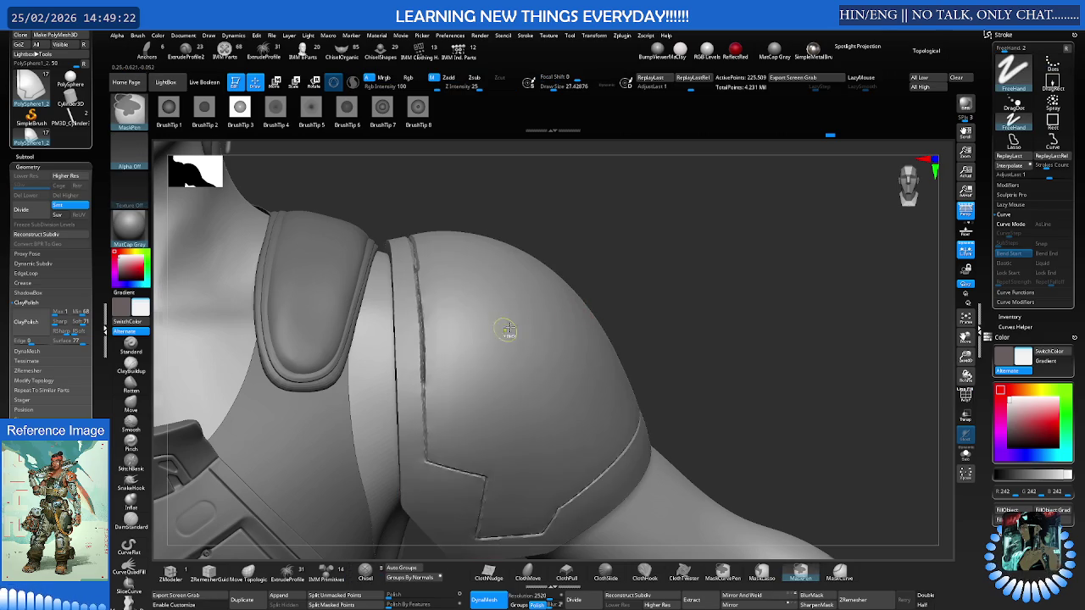
pyautogui.moveTo(504, 331); pyautogui.dragTo(554, 314, button='right')
pyautogui.moveTo(484, 395)
pyautogui.mouseDown(button='right')
pyautogui.moveTo(494, 284)
pyautogui.moveTo(498, 358)
pyautogui.moveTo(477, 324)
pyautogui.moveTo(503, 301)
pyautogui.moveTo(688, 257)
pyautogui.moveTo(709, 283)
pyautogui.moveTo(649, 280)
pyautogui.moveTo(618, 310)
pyautogui.mouseUp(button='right')
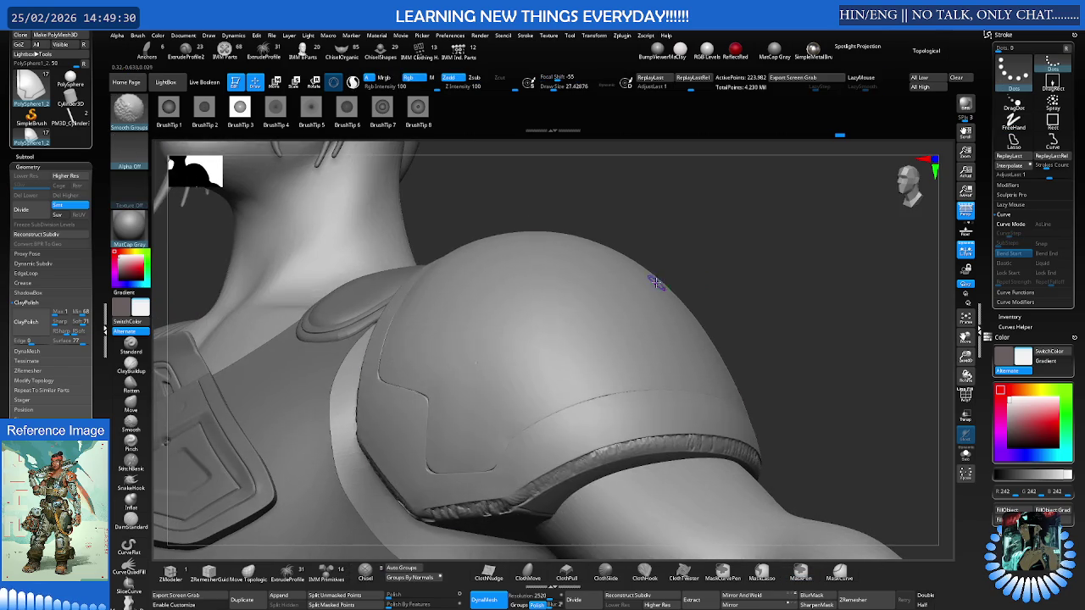
pyautogui.hotkey('shift', 'f')
pyautogui.moveTo(474, 346)
pyautogui.keyDown('ctrl'); pyautogui.mouseDown(button='right')
pyautogui.moveTo(617, 298)
pyautogui.moveTo(515, 310)
pyautogui.mouseUp(button='right'); pyautogui.keyUp('ctrl')
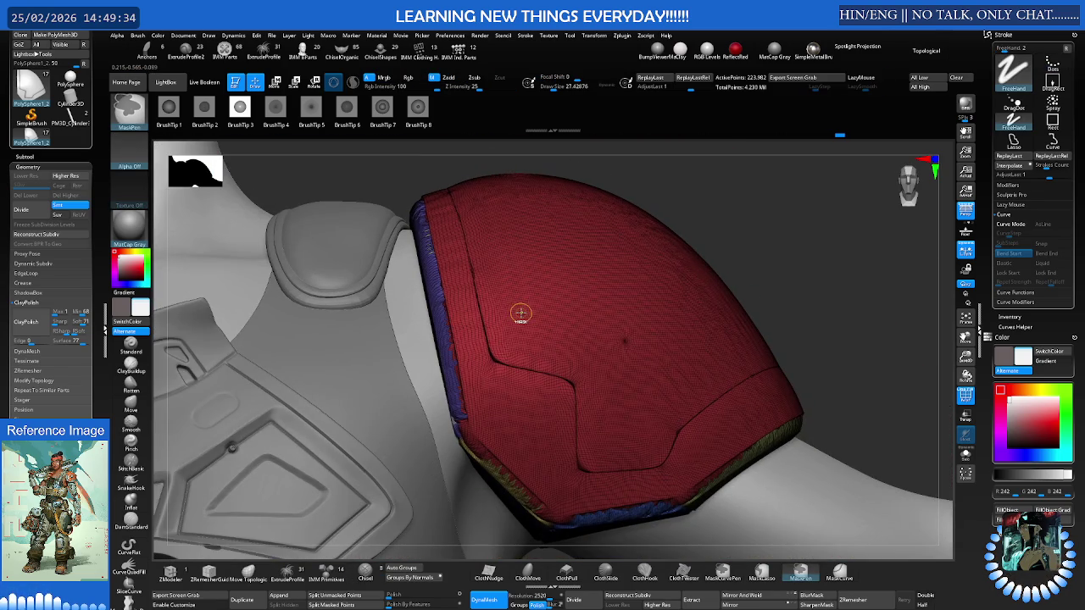
# Compare the bevelled and rounded shoulder pad states with undo and redo
pyautogui.hotkey('ctrl', 'z')
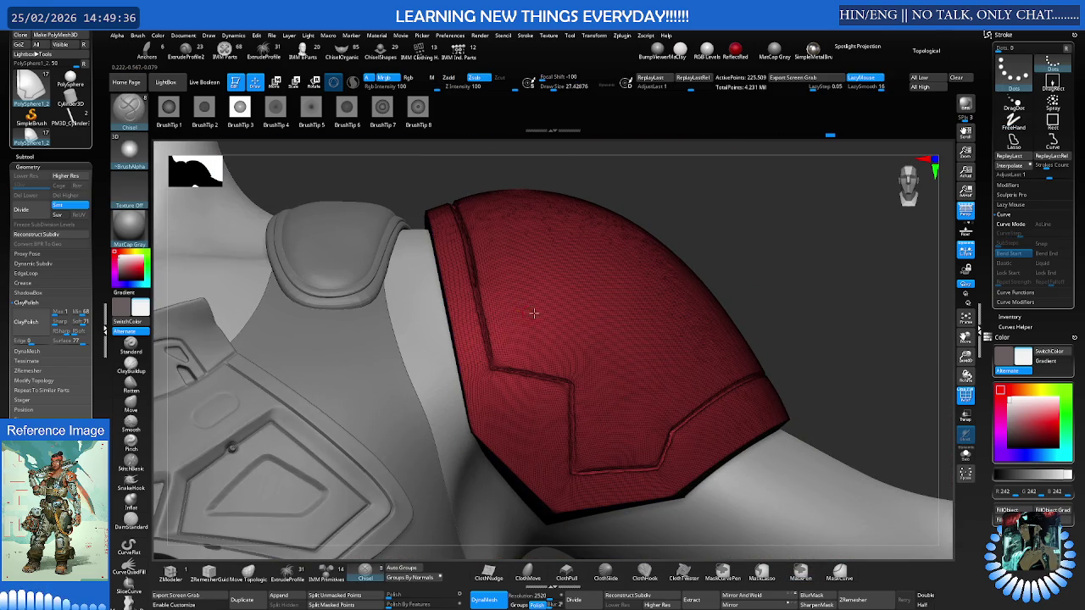
pyautogui.keyDown('ctrl'); pyautogui.moveTo(519, 316); pyautogui.dragTo(644, 291, button='right'); pyautogui.keyUp('ctrl')
pyautogui.hotkey('ctrl', 'shift', 'z')
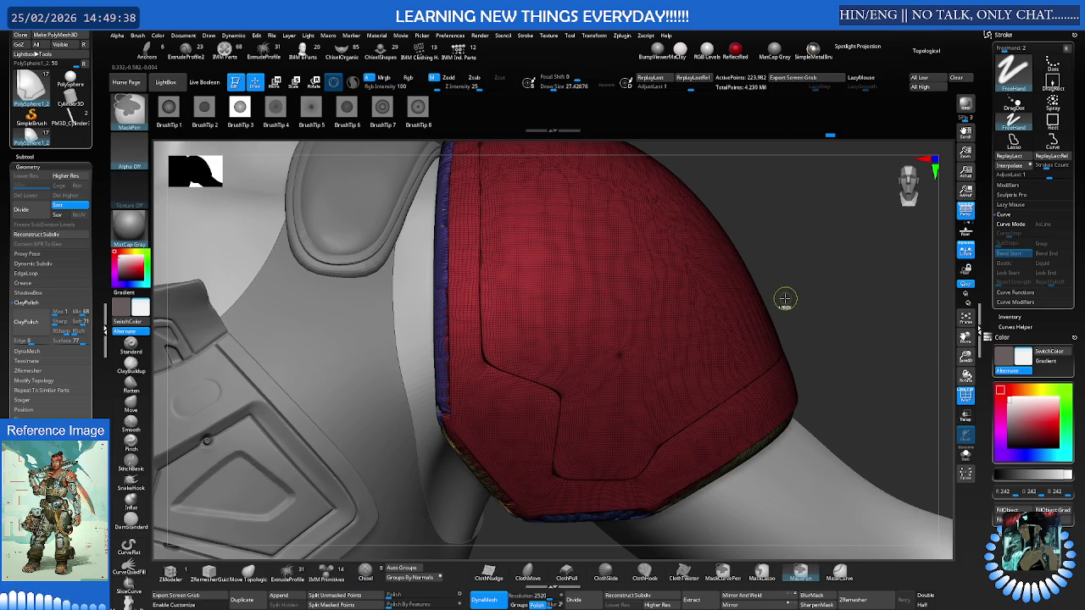
pyautogui.hotkey('ctrl', 'z')
pyautogui.press('s')
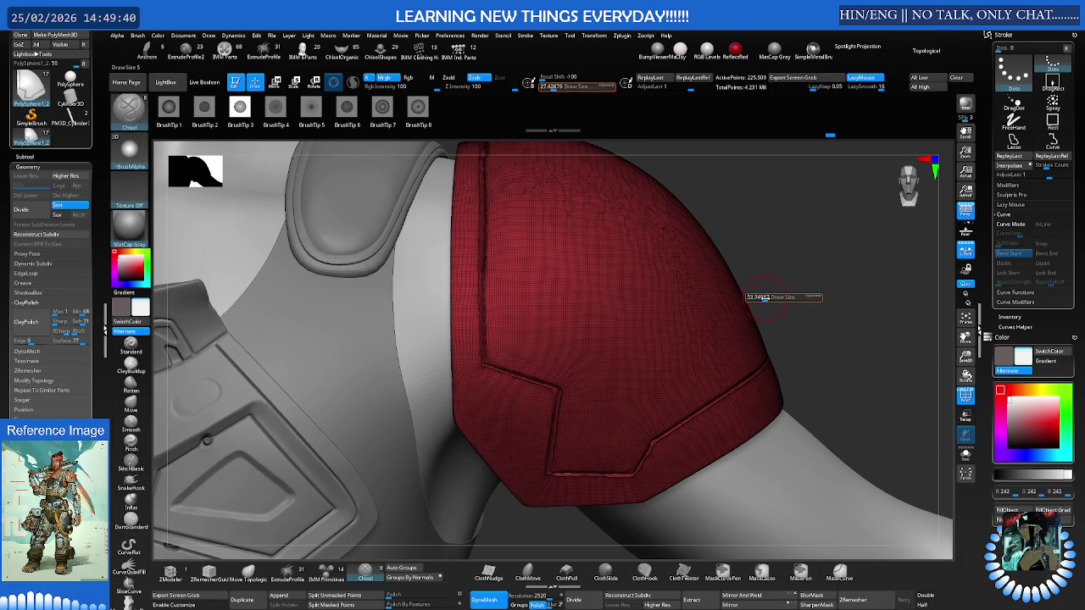
pyautogui.moveTo(763, 297); pyautogui.dragTo(773, 296)
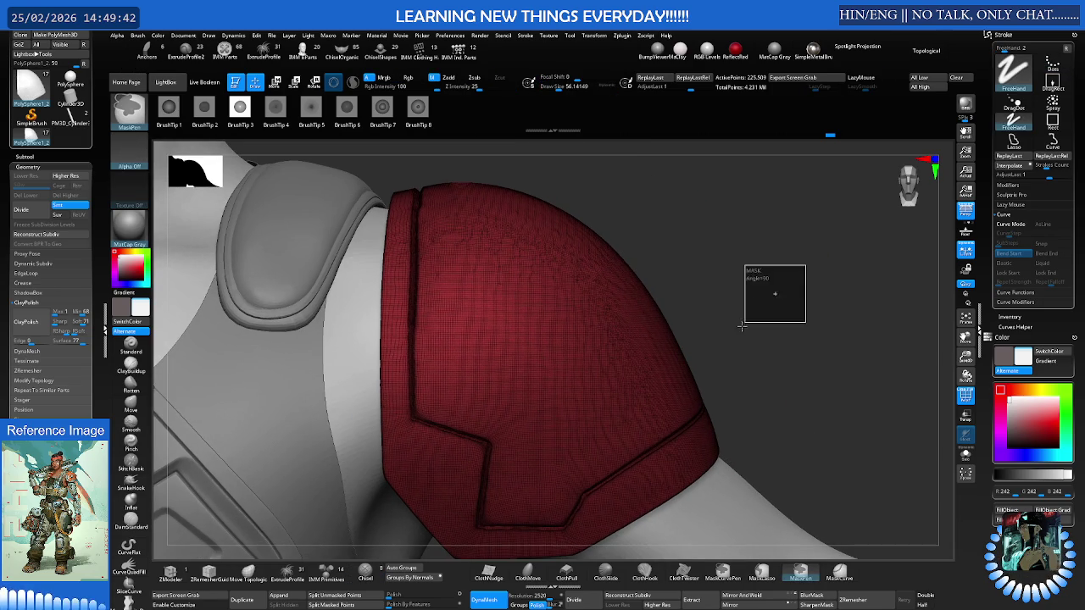
pyautogui.hotkey('ctrl', 'shift', 'z')
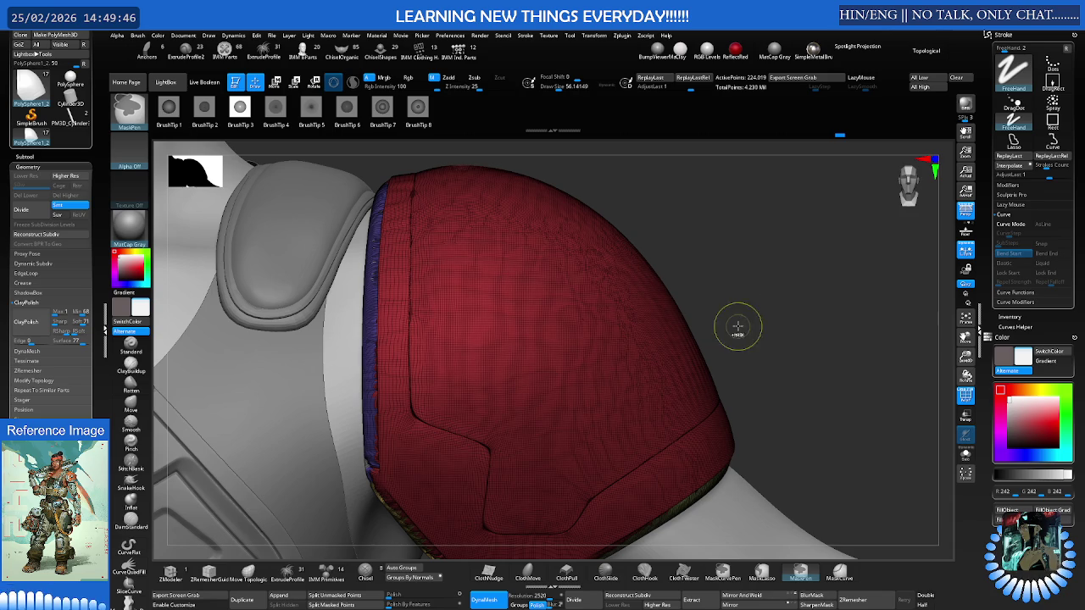
# Orbit around the pad, turn Polyframe off, and restore the clean groove trims
pyautogui.moveTo(760, 298); pyautogui.dragTo(705, 297)
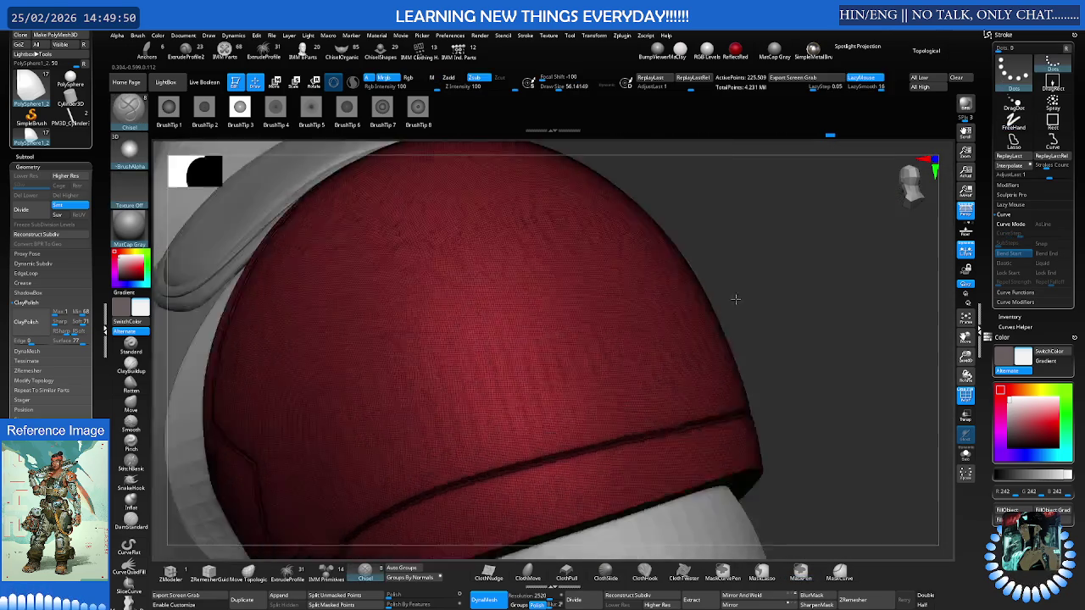
pyautogui.moveTo(705, 296); pyautogui.dragTo(698, 297)
pyautogui.moveTo(698, 297); pyautogui.dragTo(739, 283, button='right')
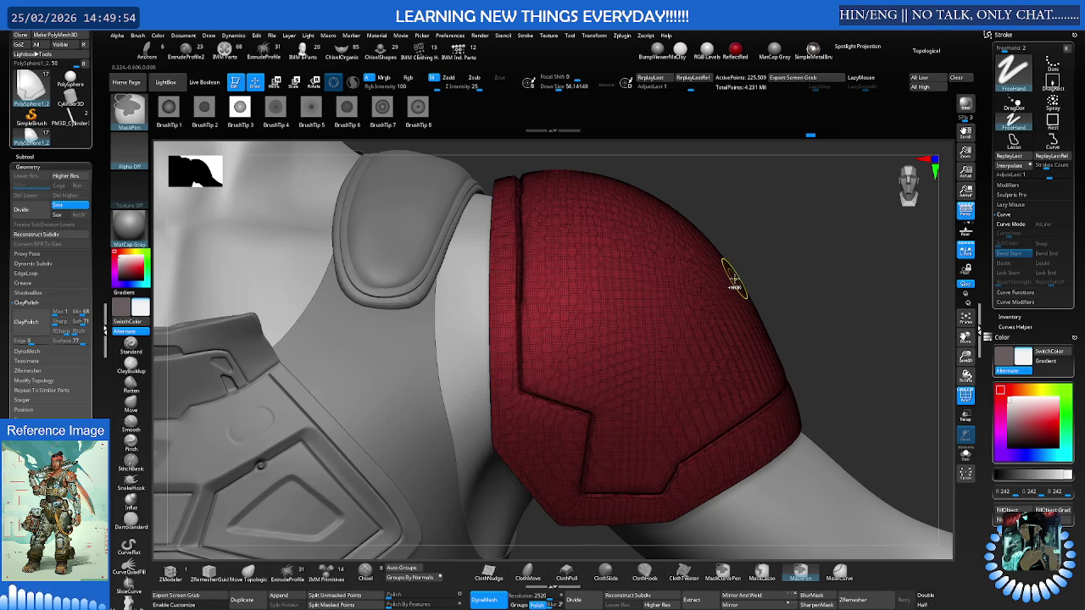
pyautogui.hotkey('shift', 'f')
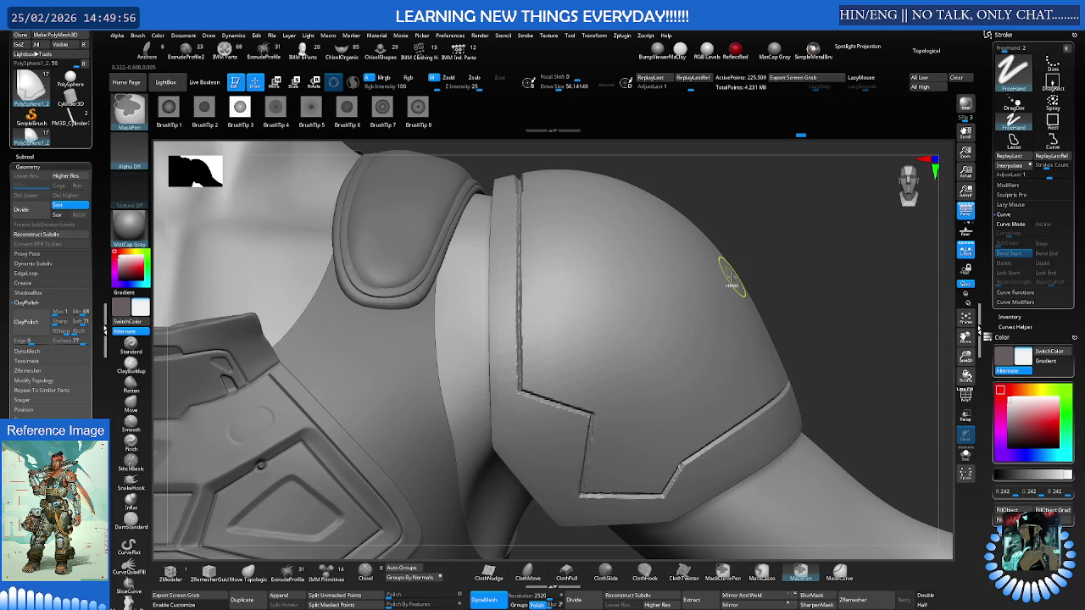
pyautogui.moveTo(783, 291); pyautogui.dragTo(794, 286, button='right')
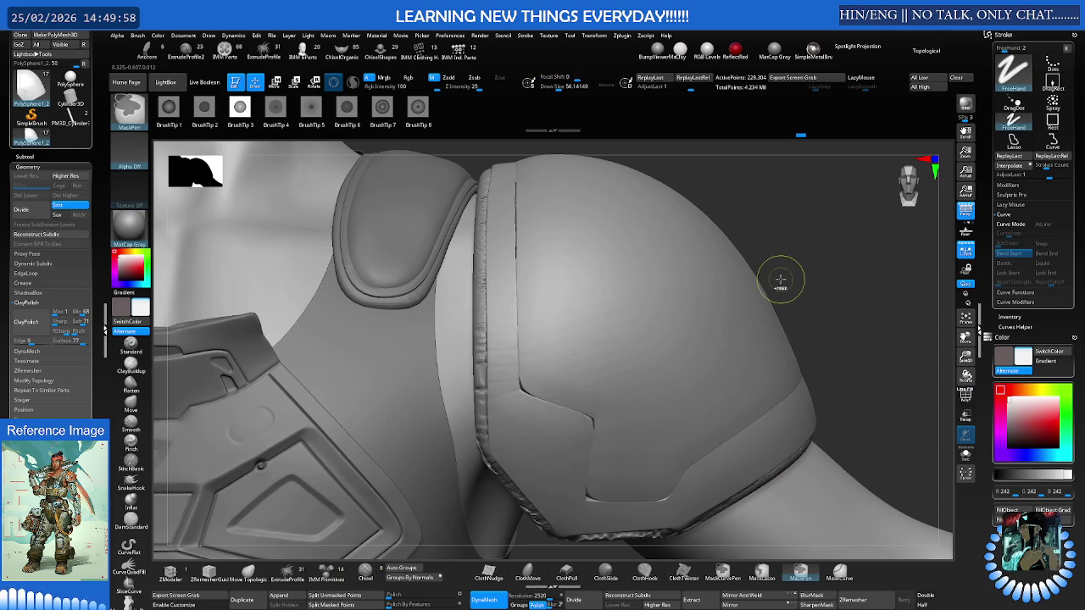
pyautogui.hotkey('ctrl', 'z')
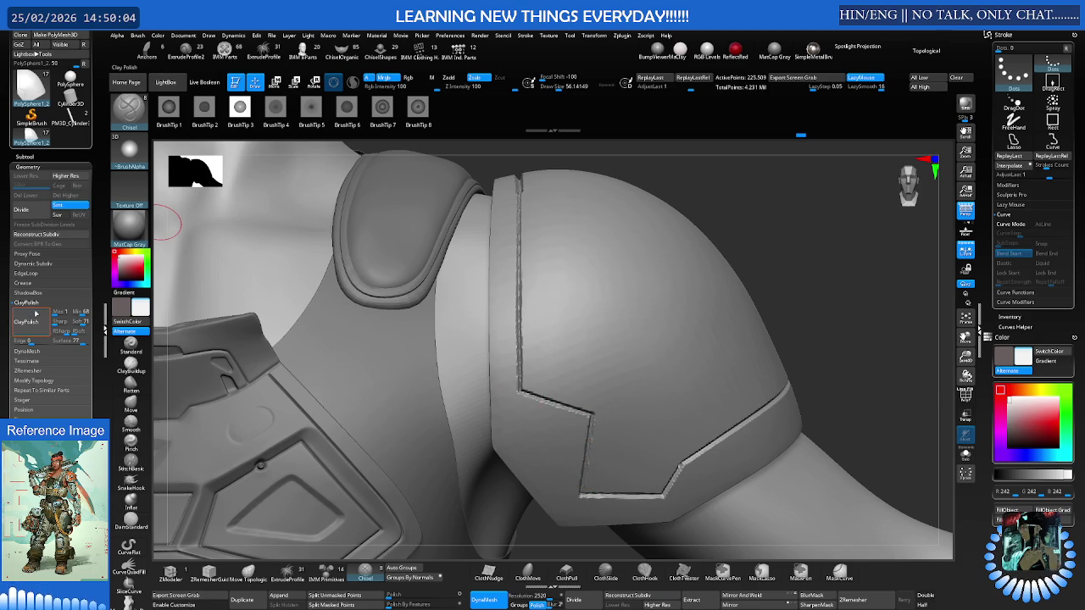
# Collapse ClayPolish, expand Geometry > DynaMesh, and Solo the shoulder pad subtool
pyautogui.click(35, 303)
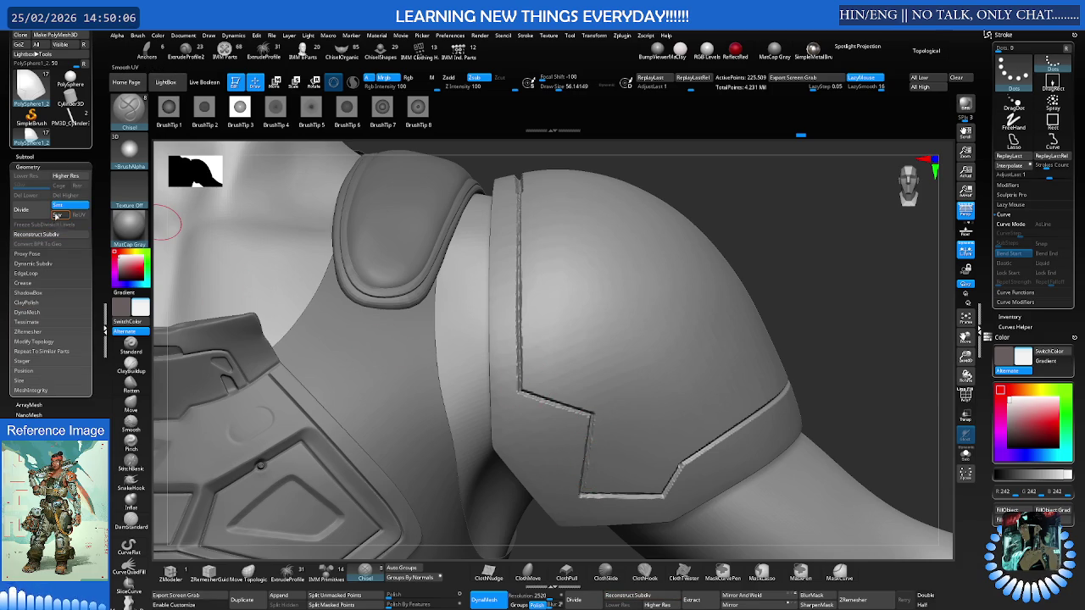
pyautogui.click(36, 311)
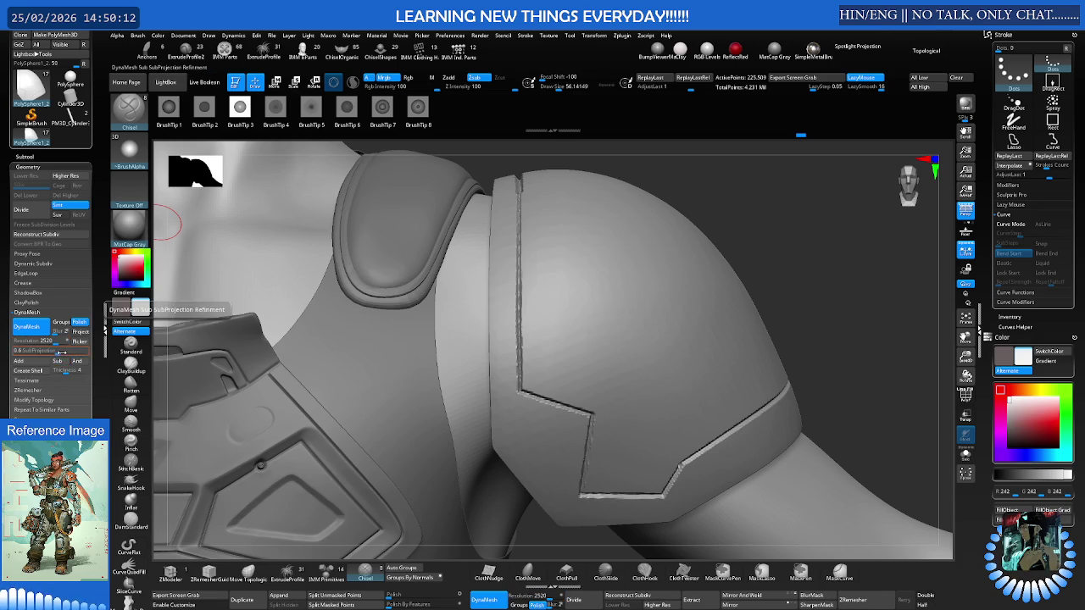
pyautogui.keyDown('ctrl'); pyautogui.keyDown('shift'); pyautogui.click(571, 203); pyautogui.keyUp('shift'); pyautogui.keyUp('ctrl')
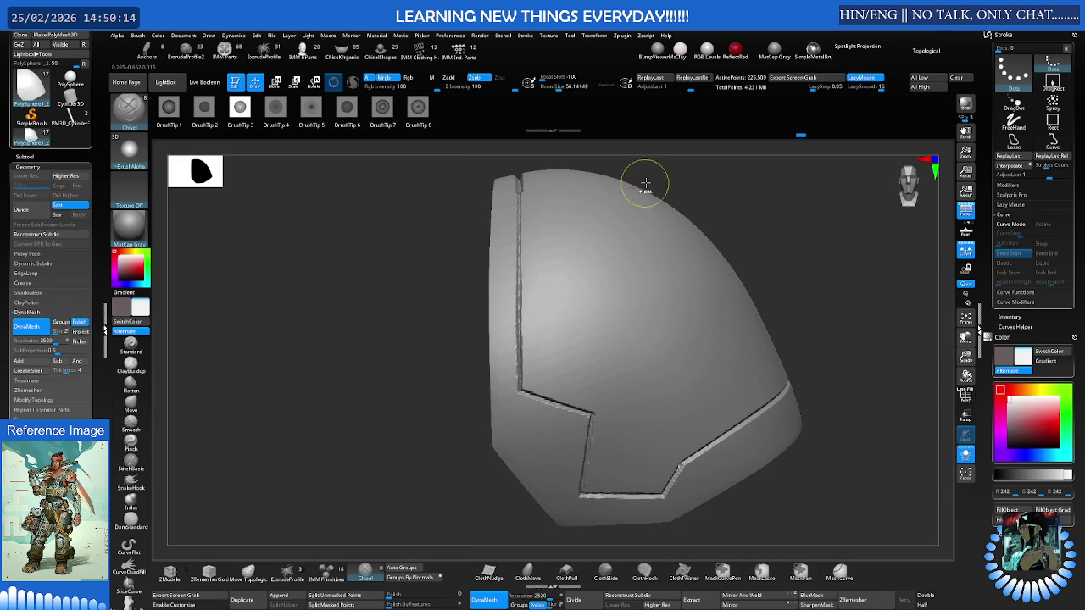
# Rotate the isolated shoulder pad close-up and step through its sculpt history
pyautogui.moveTo(641, 183); pyautogui.dragTo(497, 213)
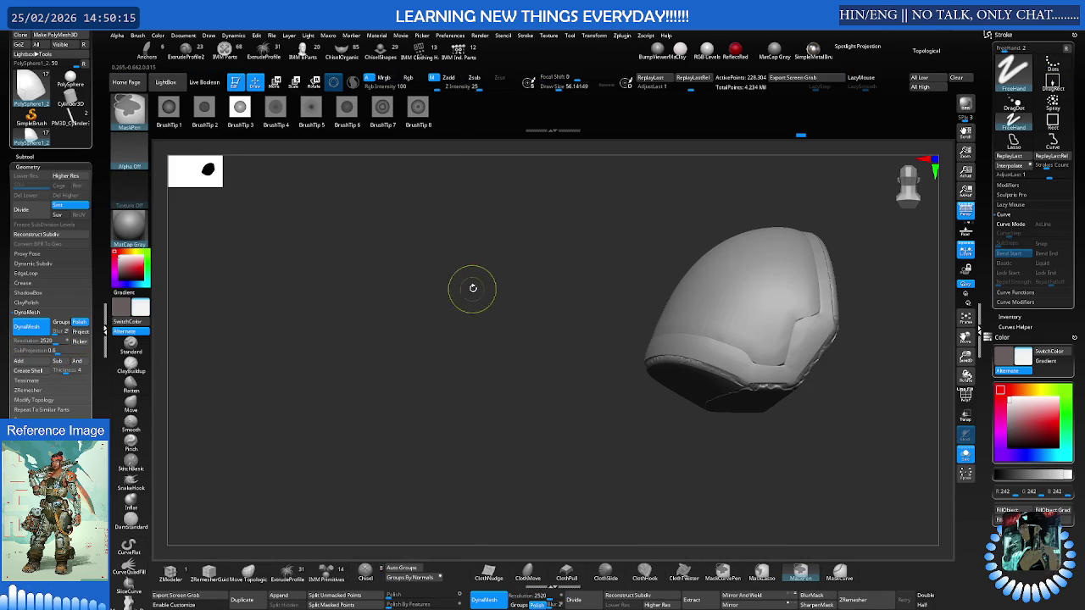
pyautogui.press('ctrl')
pyautogui.moveTo(498, 242); pyautogui.dragTo(445, 251)
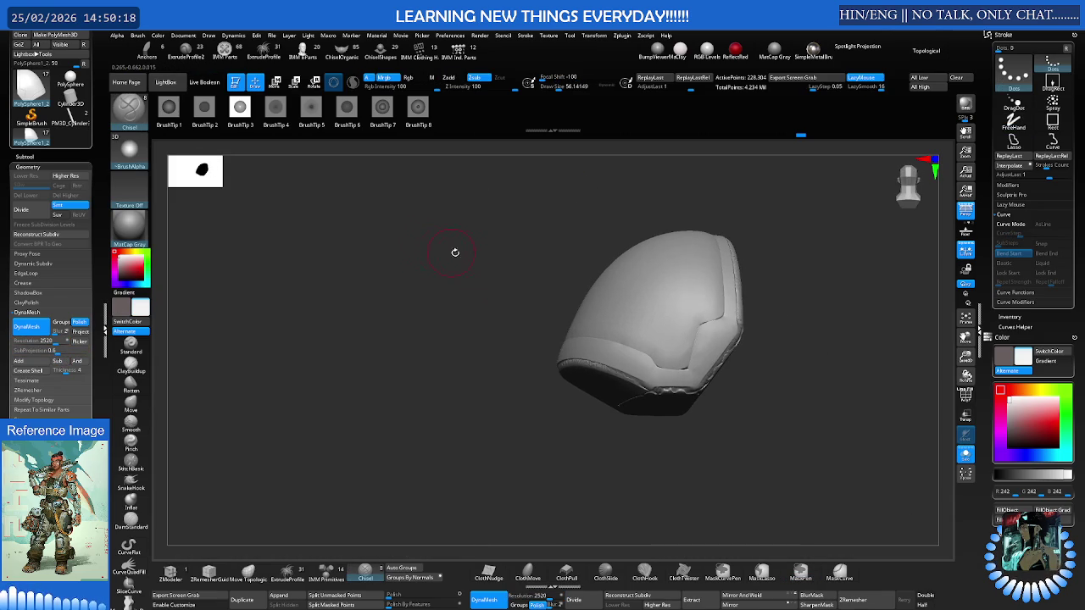
pyautogui.moveTo(572, 246); pyautogui.dragTo(639, 209)
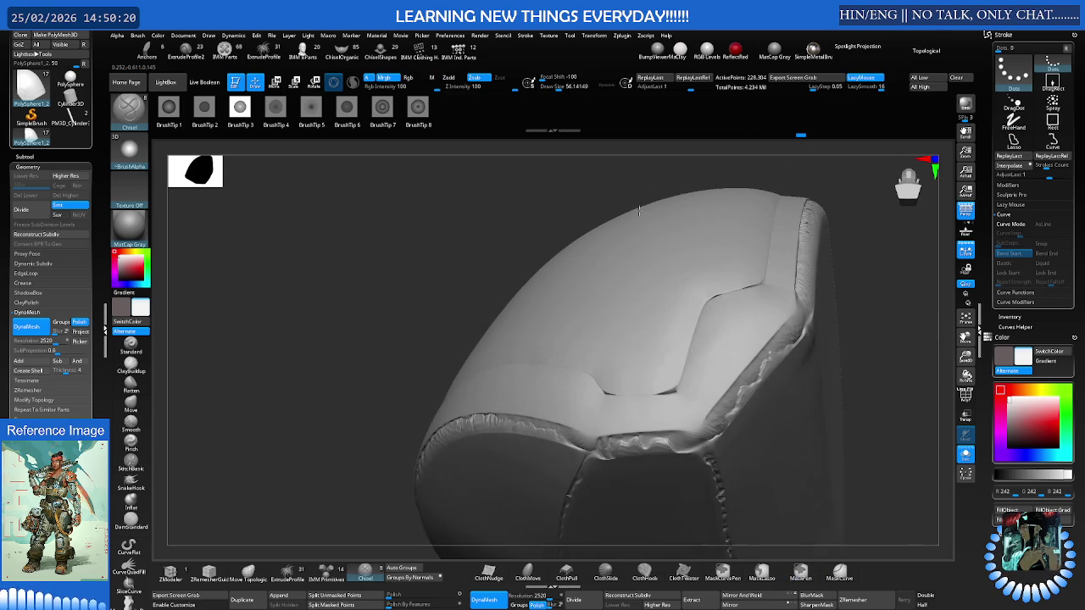
pyautogui.hotkey('ctrl', 'z')
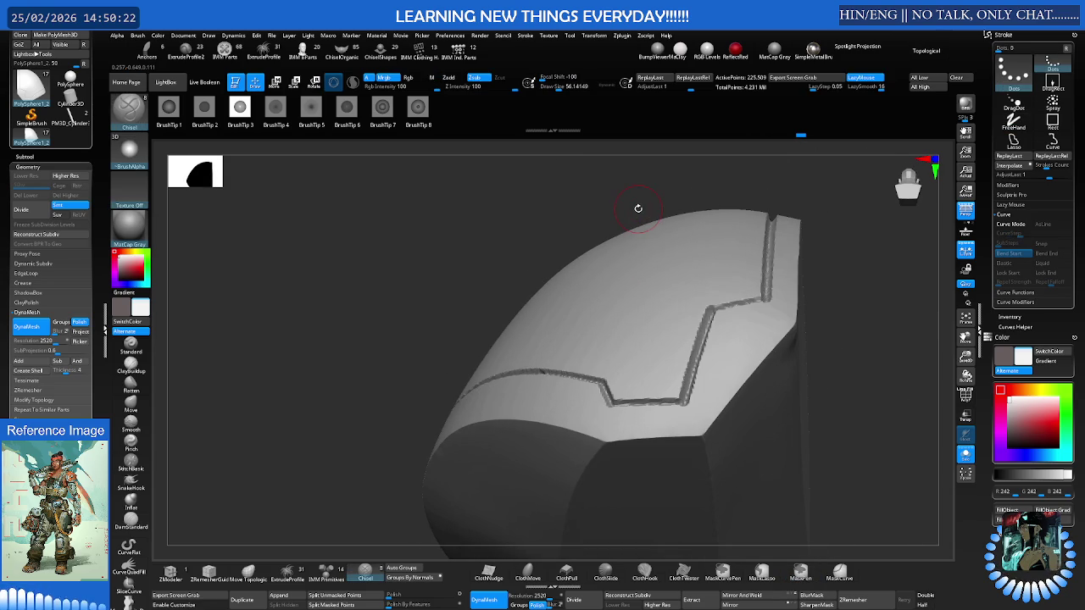
pyautogui.hotkey('ctrl', 'z')
pyautogui.hotkey('ctrl', 'z')
pyautogui.hotkey('ctrl', 'shift', 'z')
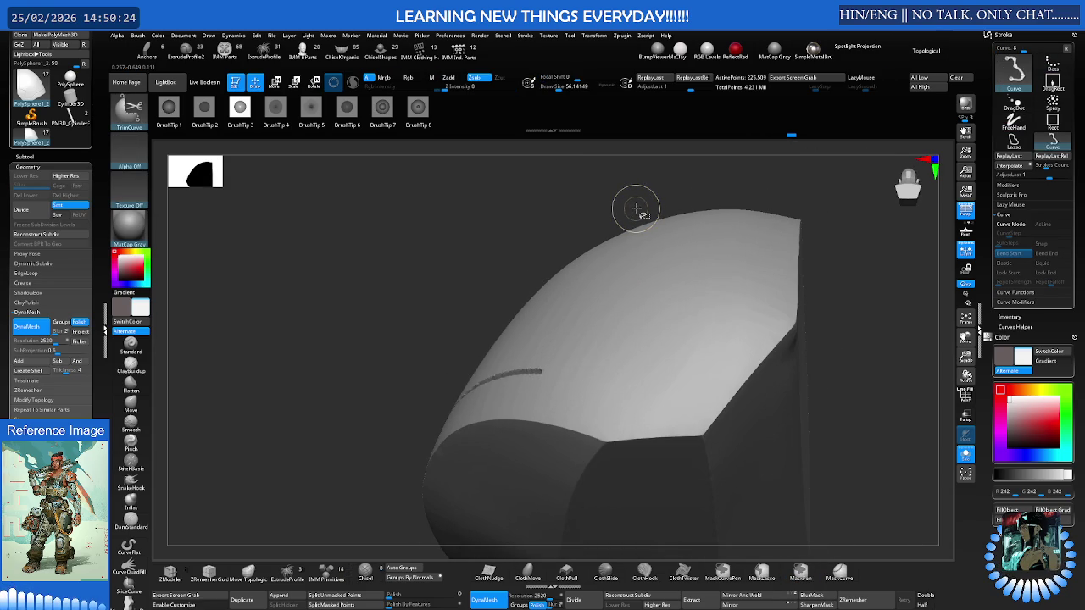
pyautogui.hotkey('ctrl', 'shift', 'z')
pyautogui.hotkey('ctrl', 'shift', 'z')
# Compare the rim's chisel grooves with undo and redo, then mask a rectangular area
pyautogui.hotkey('ctrl', 'shift', 'z')
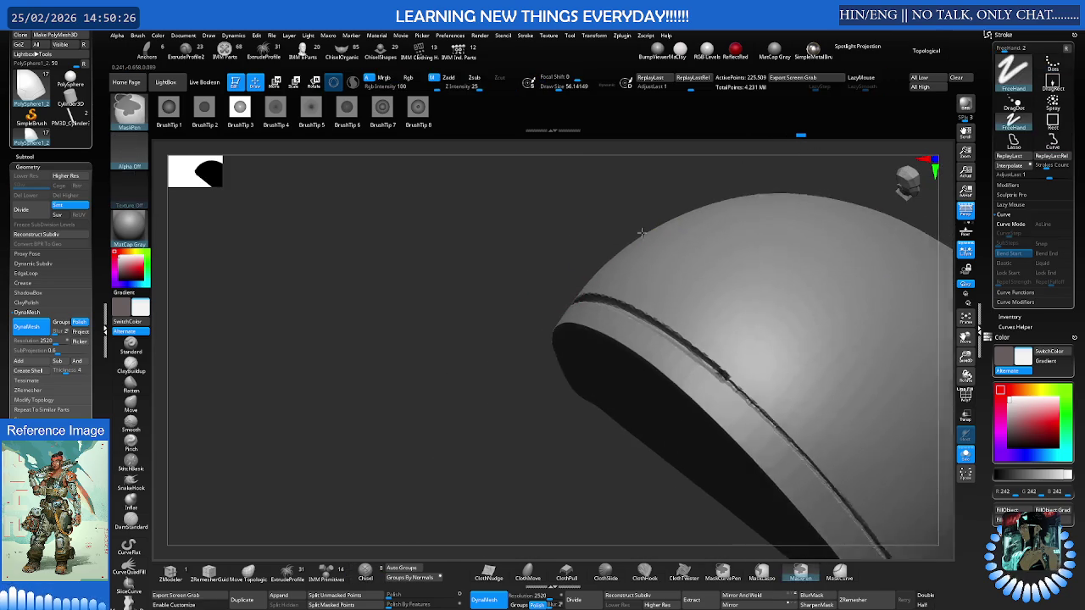
pyautogui.hotkey('ctrl', 'shift', 'z')
pyautogui.hotkey('ctrl', 'z')
pyautogui.hotkey('ctrl', 'z')
pyautogui.hotkey('ctrl', 'z')
pyautogui.hotkey('ctrl', 'z')
pyautogui.hotkey('ctrl', 'shift')
pyautogui.hotkey('ctrl', 'shift', 'z')
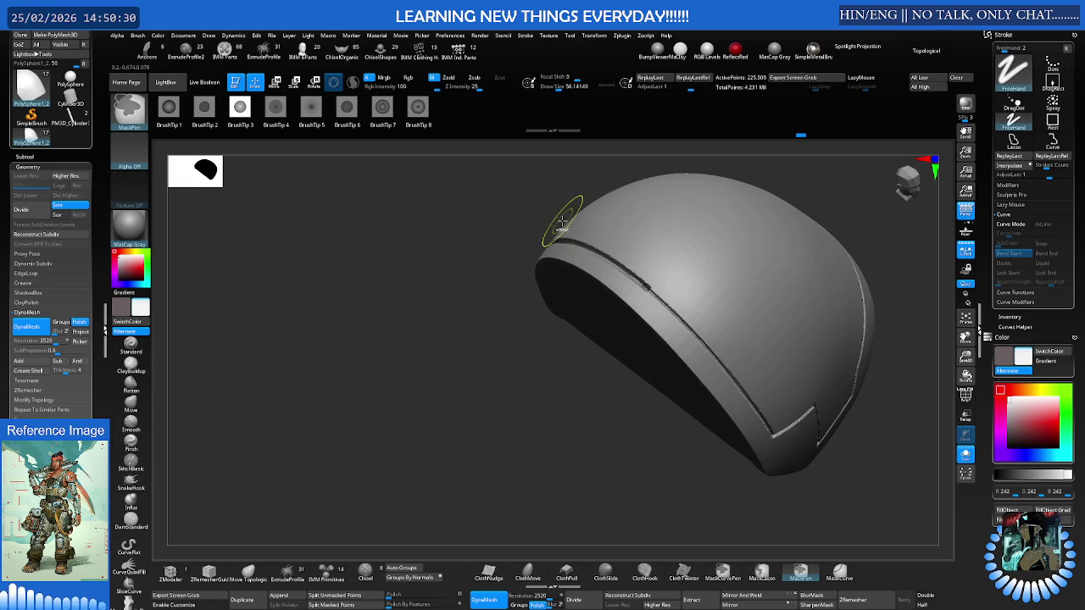
pyautogui.hotkey('ctrl', 'shift', 'z')
pyautogui.hotkey('ctrl', 'shift', 'z')
pyautogui.moveTo(559, 228); pyautogui.dragTo(620, 226)
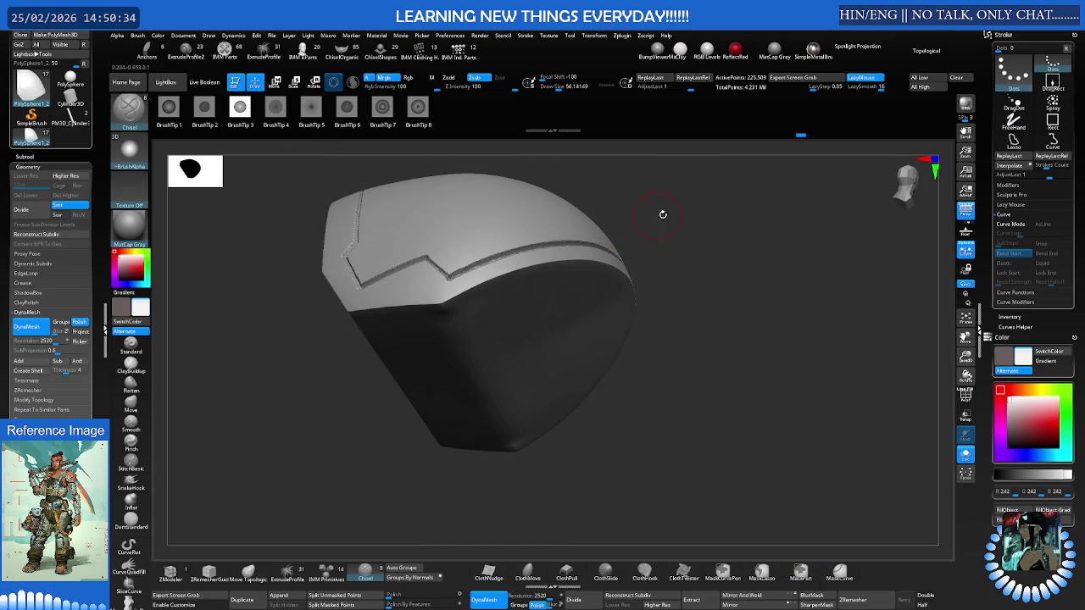
pyautogui.hotkey('ctrl', 'z')
pyautogui.hotkey('ctrl', 'z')
pyautogui.hotkey('ctrl', 'z')
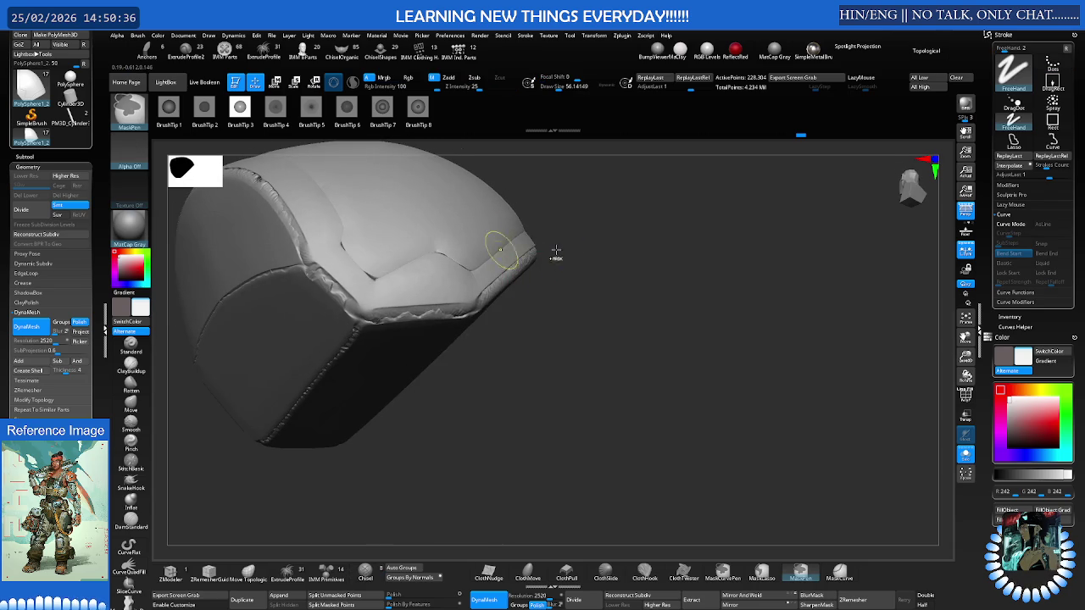
pyautogui.hotkey('ctrl', 'z')
pyautogui.hotkey('ctrl', 'z')
pyautogui.hotkey('ctrl', 'z')
pyautogui.hotkey('ctrl', 'z')
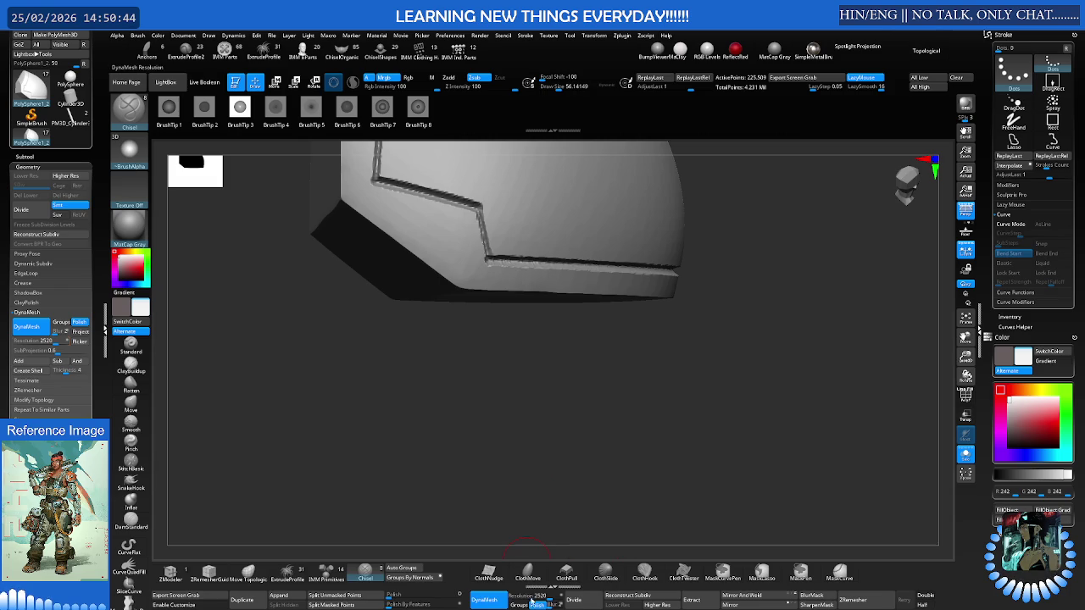
pyautogui.moveTo(670, 383)
pyautogui.keyDown('ctrl'); pyautogui.mouseDown()
pyautogui.moveTo(569, 487)
pyautogui.moveTo(571, 463)
pyautogui.moveTo(611, 455)
pyautogui.mouseUp(); pyautogui.keyUp('ctrl')
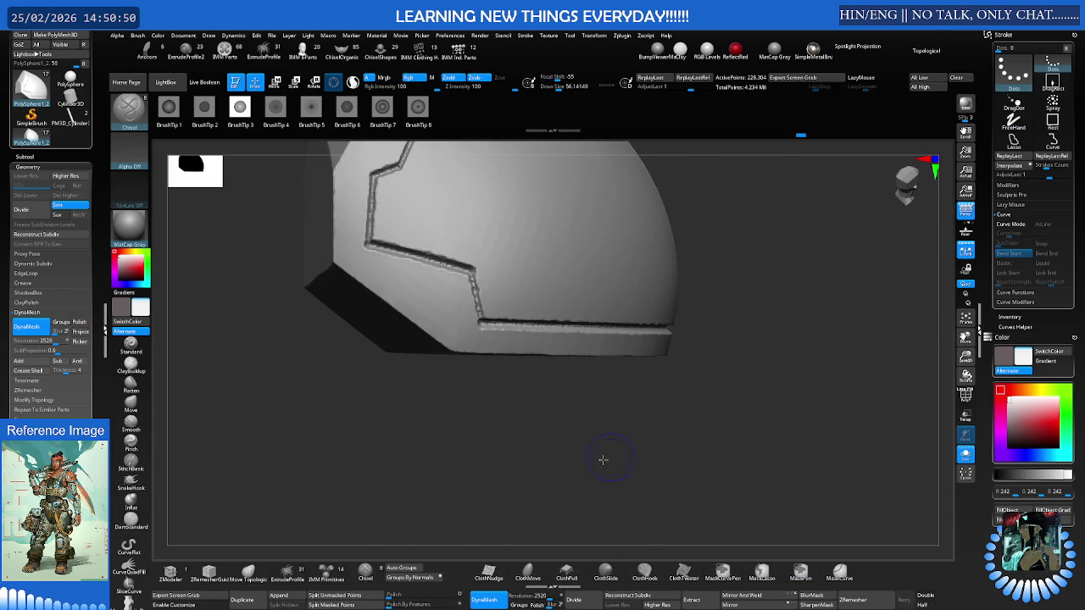
# Remesh the pad with DynaMesh Polish, set ClayPolish Surface Contrast to about -4, and compare
pyautogui.click(540, 604)
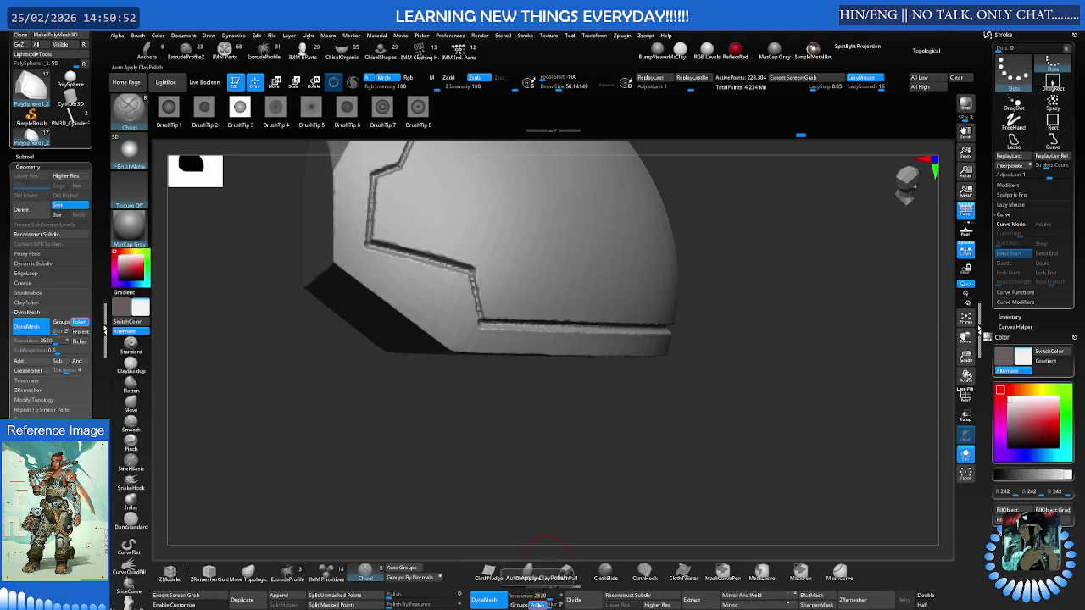
pyautogui.press('ctrl')
pyautogui.keyDown('ctrl'); pyautogui.moveTo(557, 491); pyautogui.dragTo(559, 487); pyautogui.keyUp('ctrl')
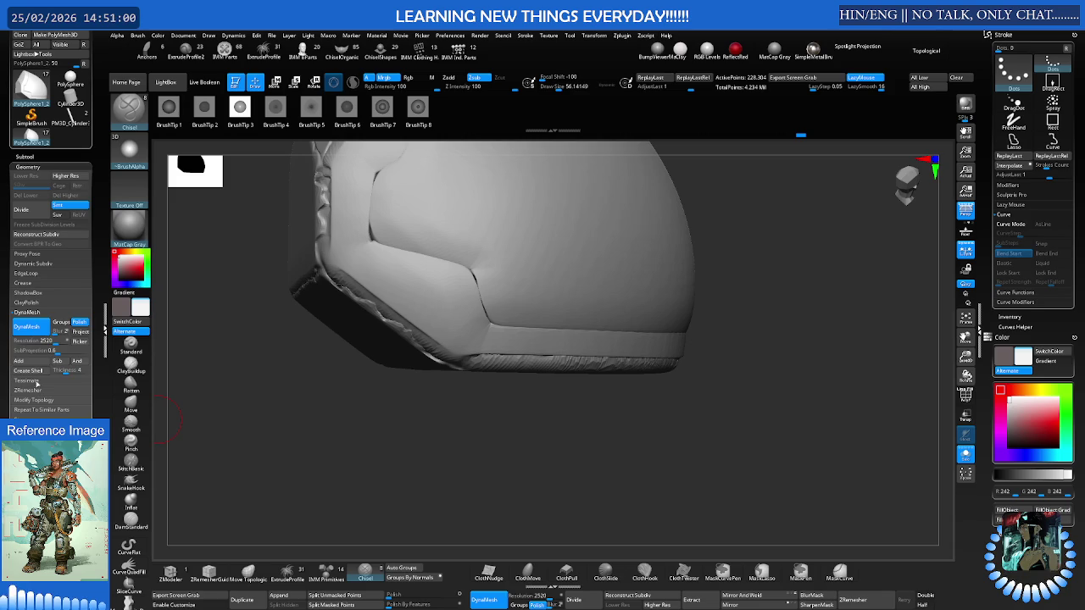
pyautogui.click(40, 303)
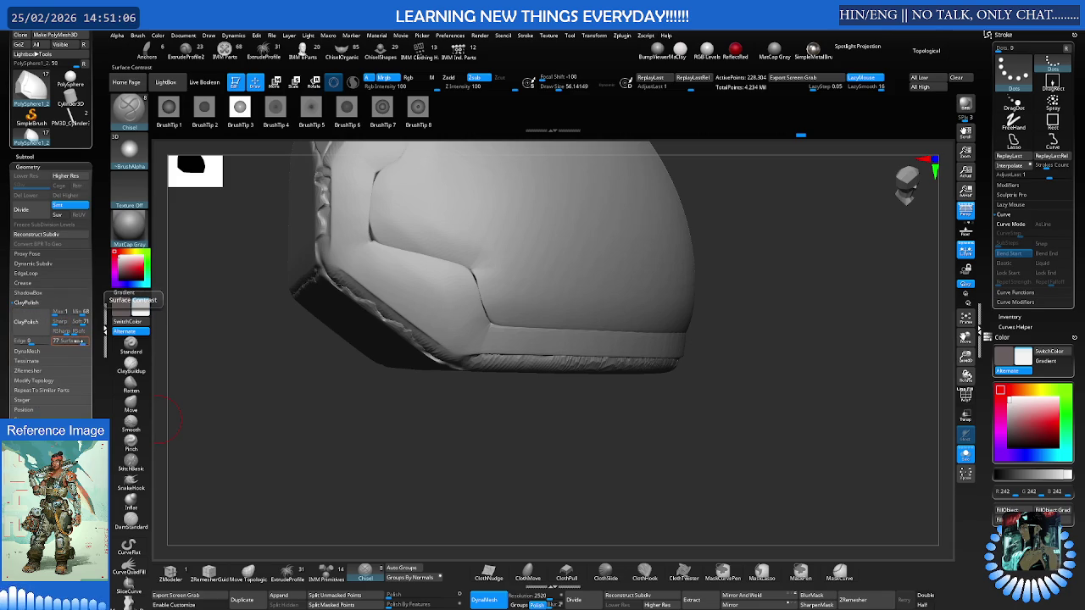
pyautogui.moveTo(80, 341); pyautogui.dragTo(69, 345)
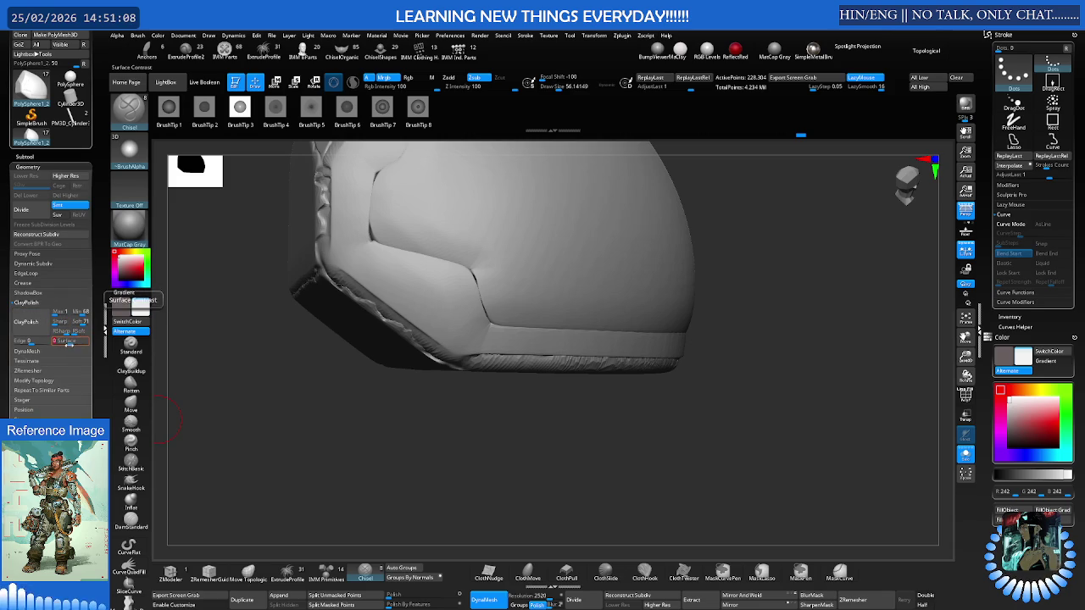
pyautogui.hotkey('ctrl', 'z')
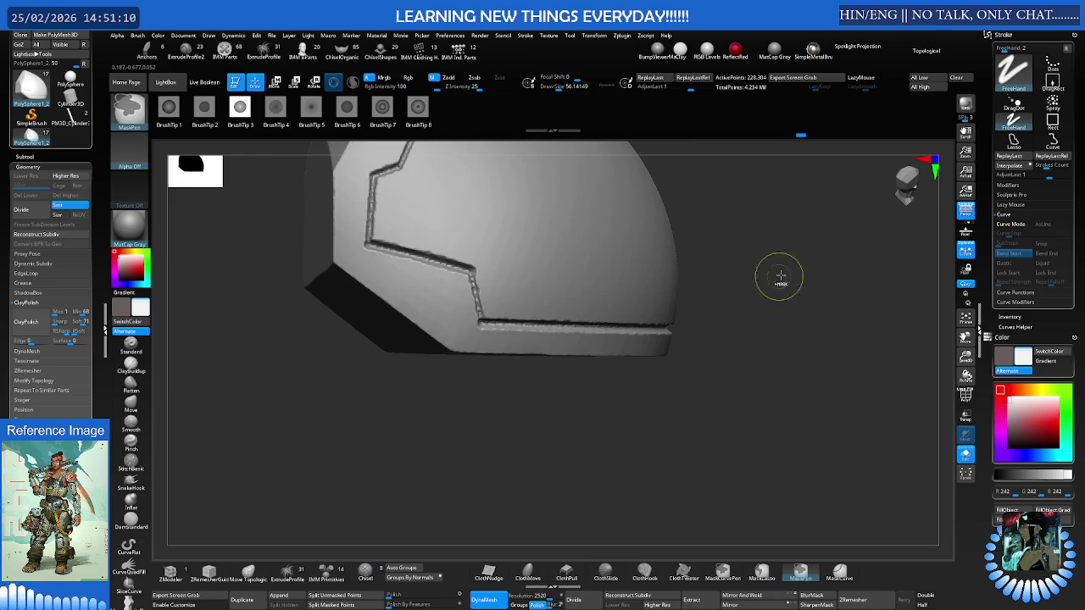
pyautogui.hotkey('ctrl', 'shift', 'z')
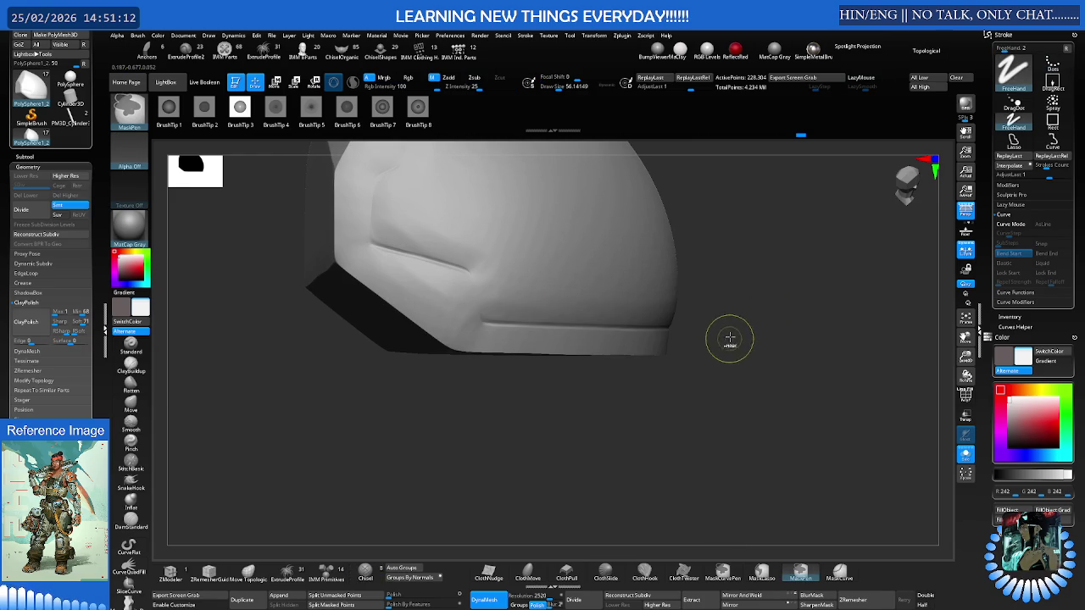
# Orbit the polished armor and check its dense mesh with the Polyframe overlay
pyautogui.moveTo(732, 288)
pyautogui.mouseDown()
pyautogui.moveTo(621, 348)
pyautogui.moveTo(649, 339)
pyautogui.mouseUp()
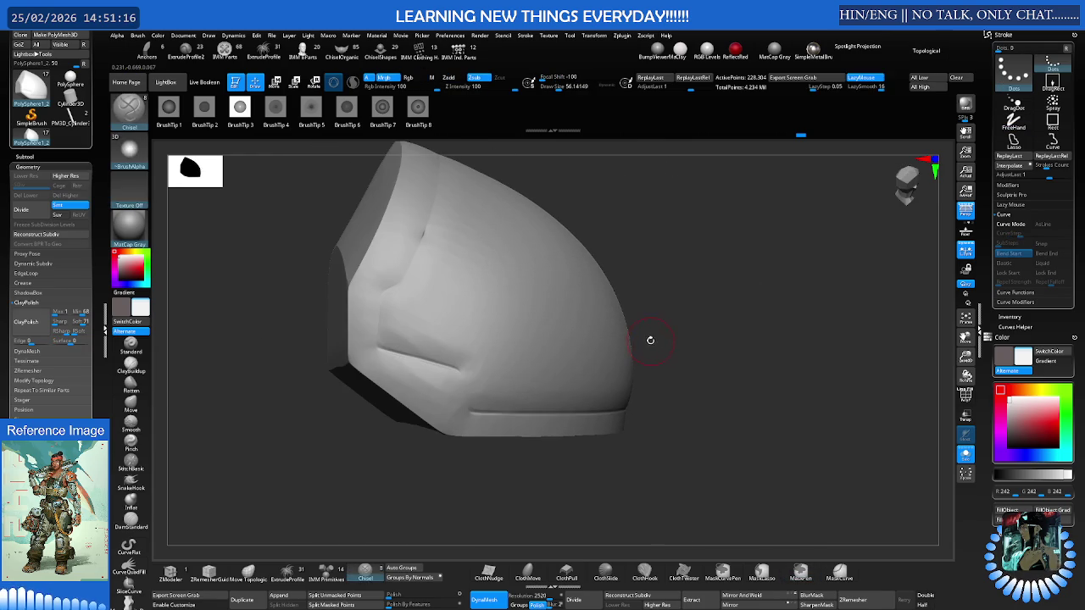
pyautogui.press('ctrl')
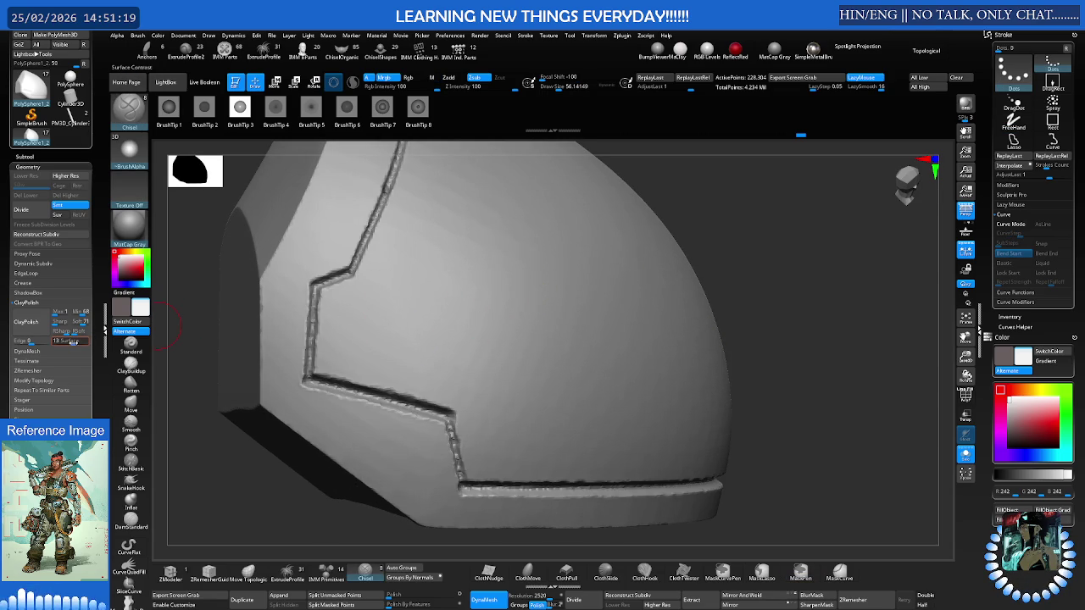
pyautogui.press('ctrl')
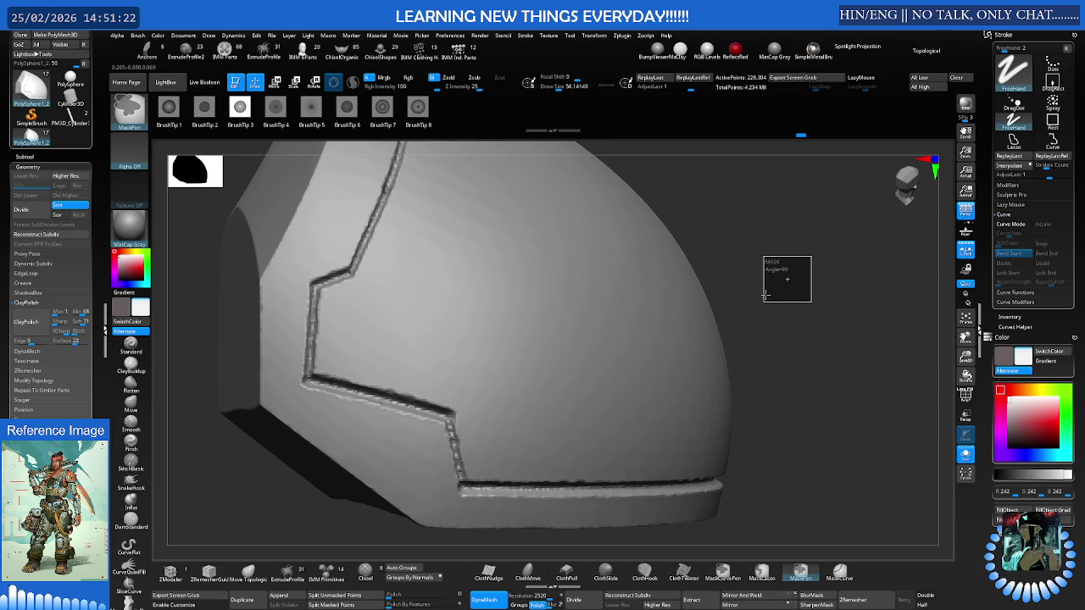
pyautogui.hotkey('shift', 'd')
pyautogui.moveTo(770, 264)
pyautogui.mouseDown()
pyautogui.moveTo(650, 254)
pyautogui.moveTo(533, 291)
pyautogui.moveTo(491, 279)
pyautogui.moveTo(643, 270)
pyautogui.moveTo(460, 296)
pyautogui.moveTo(574, 270)
pyautogui.moveTo(632, 274)
pyautogui.mouseUp()
pyautogui.hotkey('shift', 'f')
pyautogui.hotkey('shift', 'f')
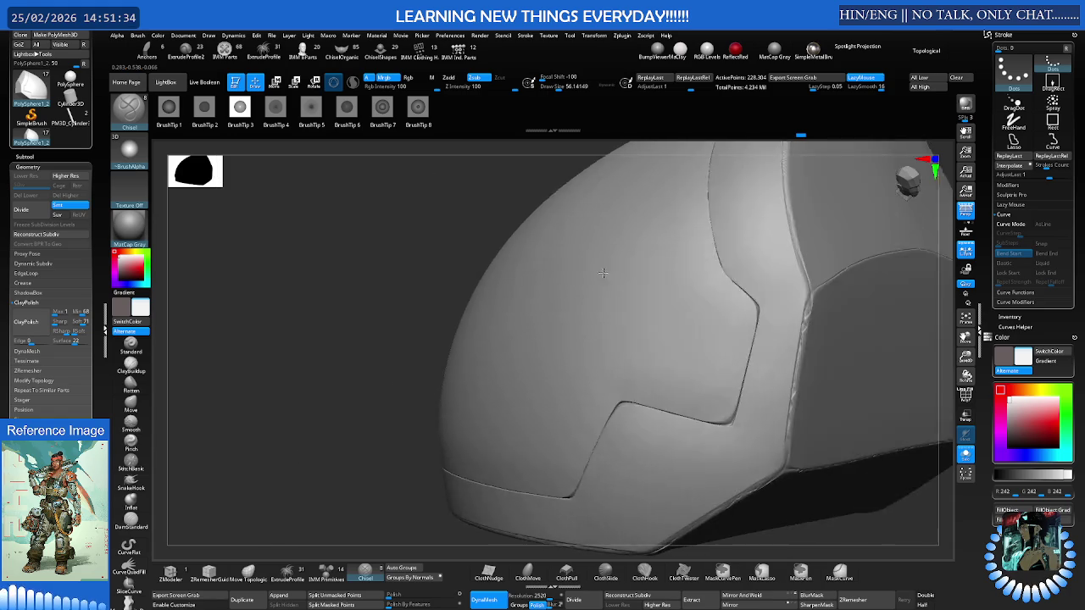
pyautogui.scroll(3, 633, 274)
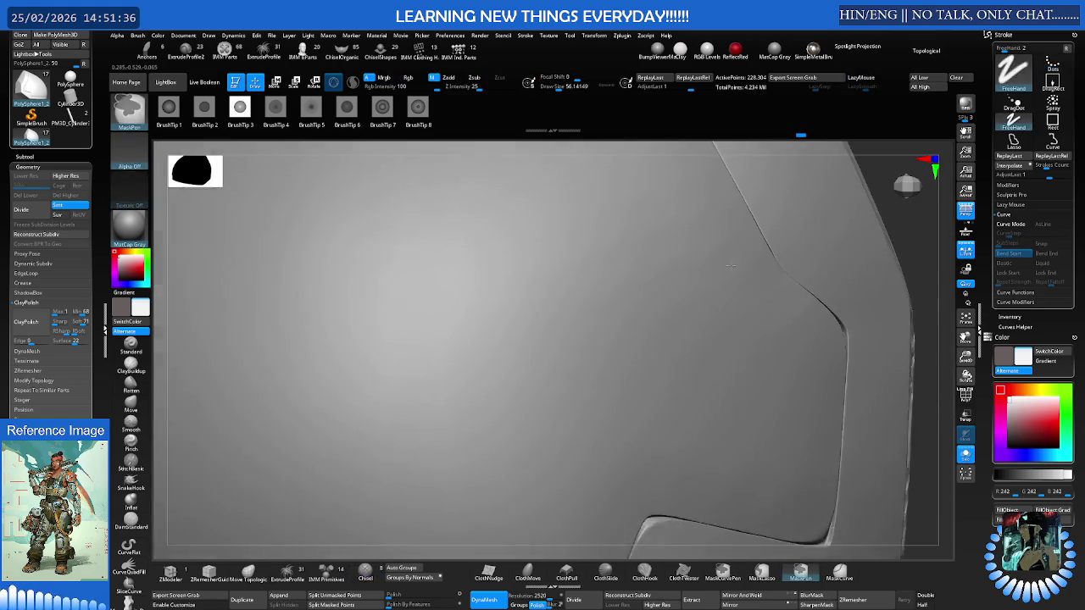
pyautogui.hotkey('shift', 'f')
pyautogui.moveTo(726, 249)
pyautogui.mouseDown()
pyautogui.moveTo(610, 242)
pyautogui.moveTo(758, 261)
pyautogui.moveTo(700, 268)
pyautogui.mouseUp()
pyautogui.press('b')
pyautogui.press('c')
pyautogui.press('h')
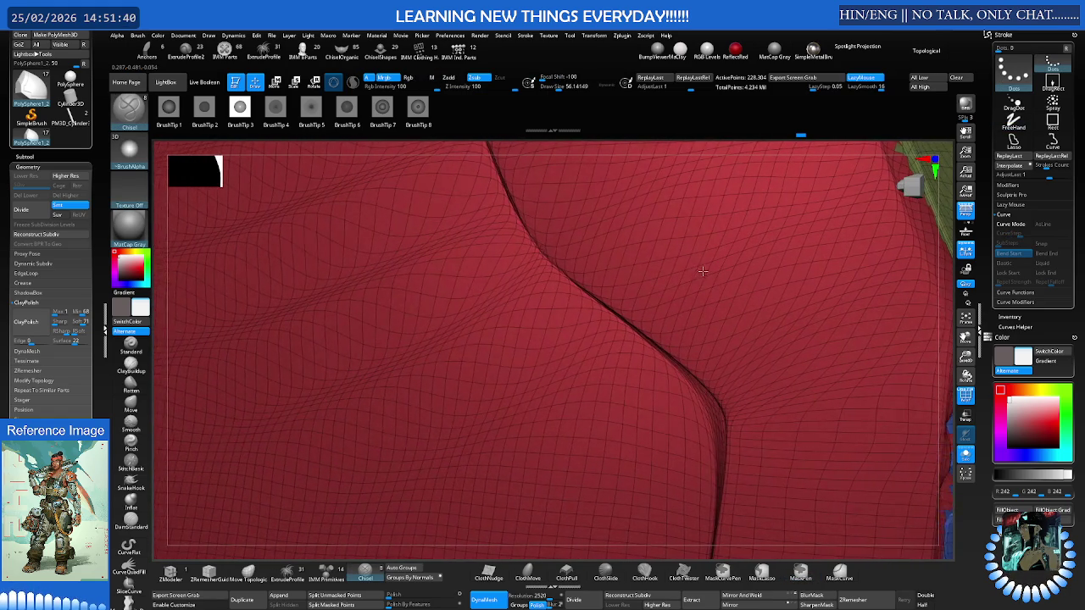
pyautogui.moveTo(700, 269)
pyautogui.keyDown('ctrl'); pyautogui.mouseDown(button='right')
pyautogui.moveTo(689, 239)
pyautogui.moveTo(480, 266)
pyautogui.moveTo(521, 251)
pyautogui.moveTo(500, 266)
pyautogui.moveTo(745, 255)
pyautogui.mouseUp(button='right'); pyautogui.keyUp('ctrl')
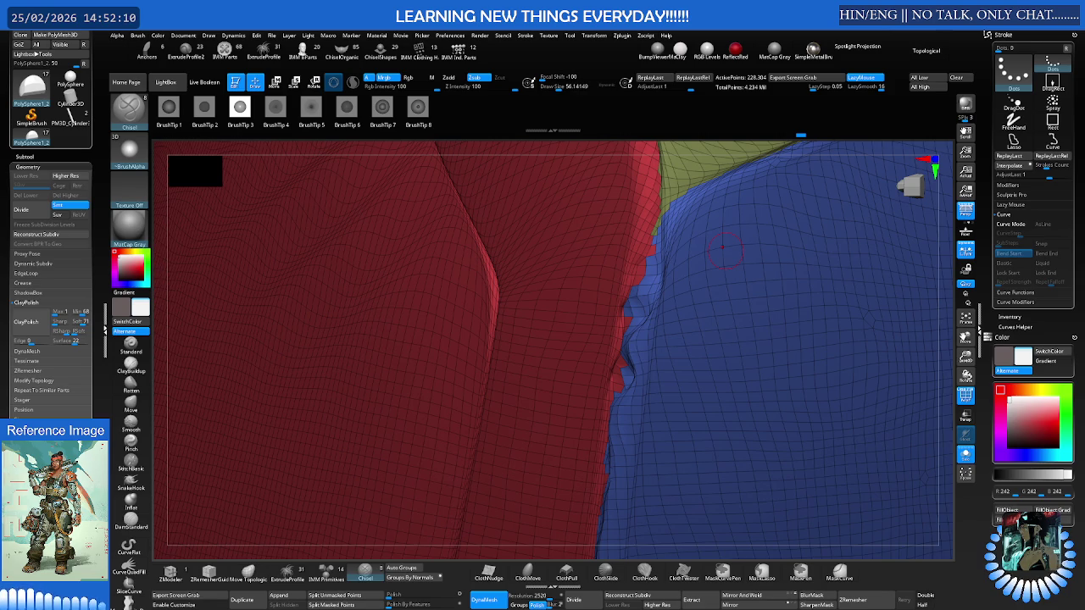
pyautogui.moveTo(550, 371)
pyautogui.mouseDown(button='right')
pyautogui.moveTo(552, 331)
pyautogui.moveTo(593, 314)
pyautogui.moveTo(566, 340)
pyautogui.moveTo(497, 358)
pyautogui.moveTo(520, 339)
pyautogui.moveTo(399, 381)
pyautogui.moveTo(424, 360)
pyautogui.mouseUp(button='right')
pyautogui.press('ctrl')
pyautogui.hotkey('shift', 'f')
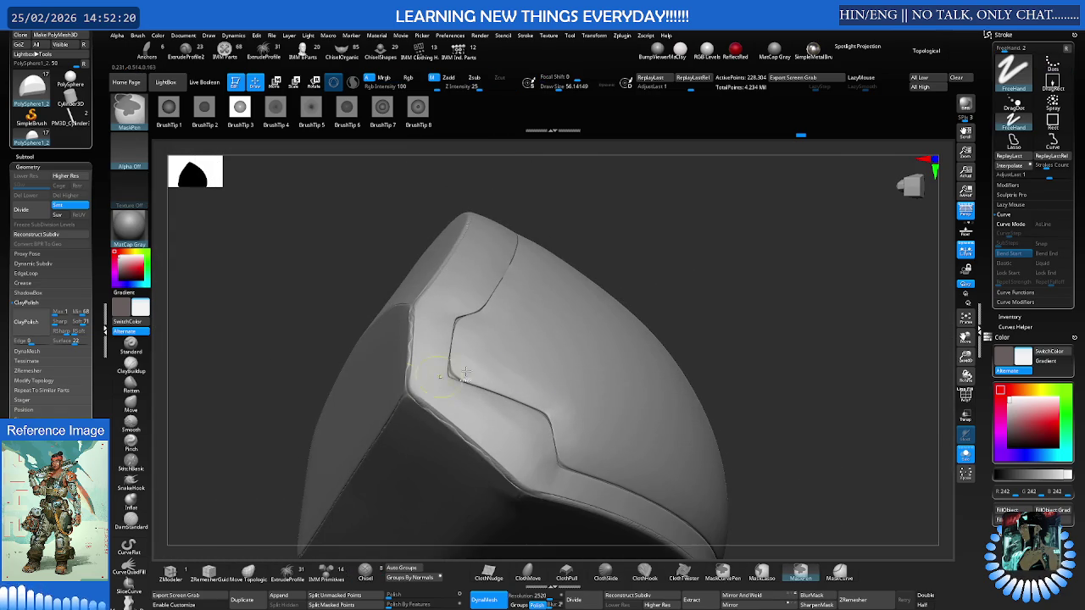
pyautogui.moveTo(743, 358)
pyautogui.mouseDown(button='right')
pyautogui.moveTo(696, 366)
pyautogui.moveTo(702, 359)
pyautogui.moveTo(636, 332)
pyautogui.moveTo(562, 347)
pyautogui.mouseUp(button='right')
pyautogui.hotkey('shift', 'f')
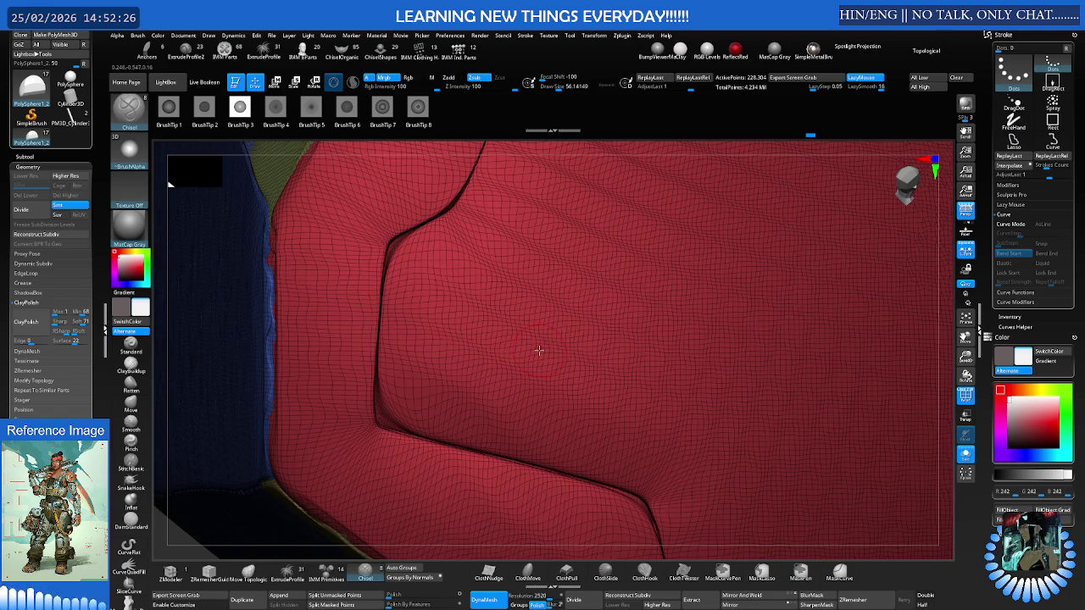
pyautogui.hotkey('ctrl', 'z')
pyautogui.hotkey('shift', 'f')
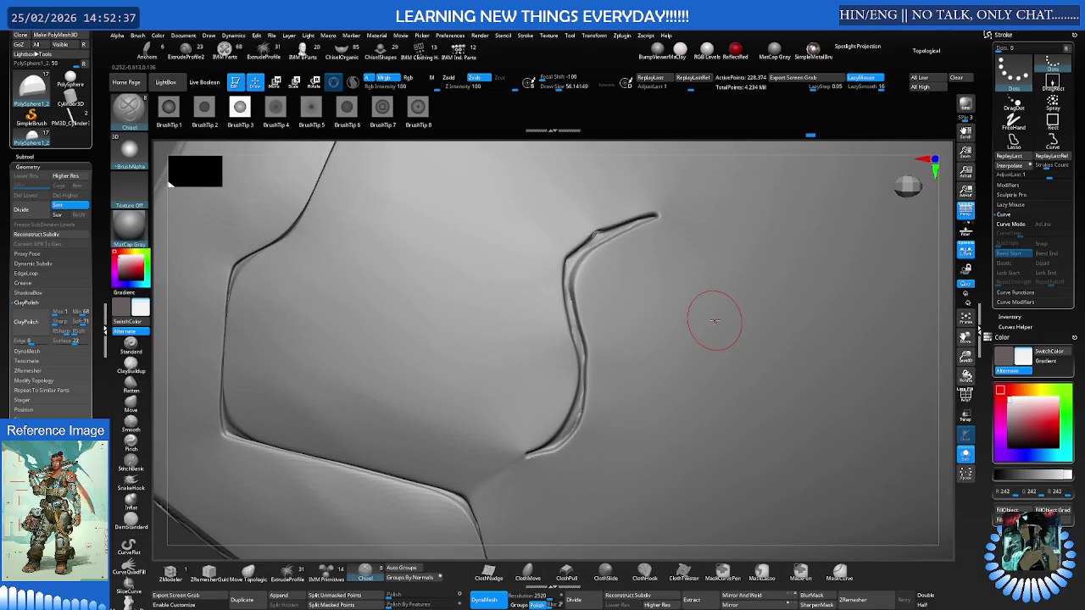
pyautogui.hotkey('ctrl', 'z')
pyautogui.hotkey('ctrl', 'z')
pyautogui.hotkey('ctrl', 'z')
pyautogui.hotkey('ctrl', 'z')
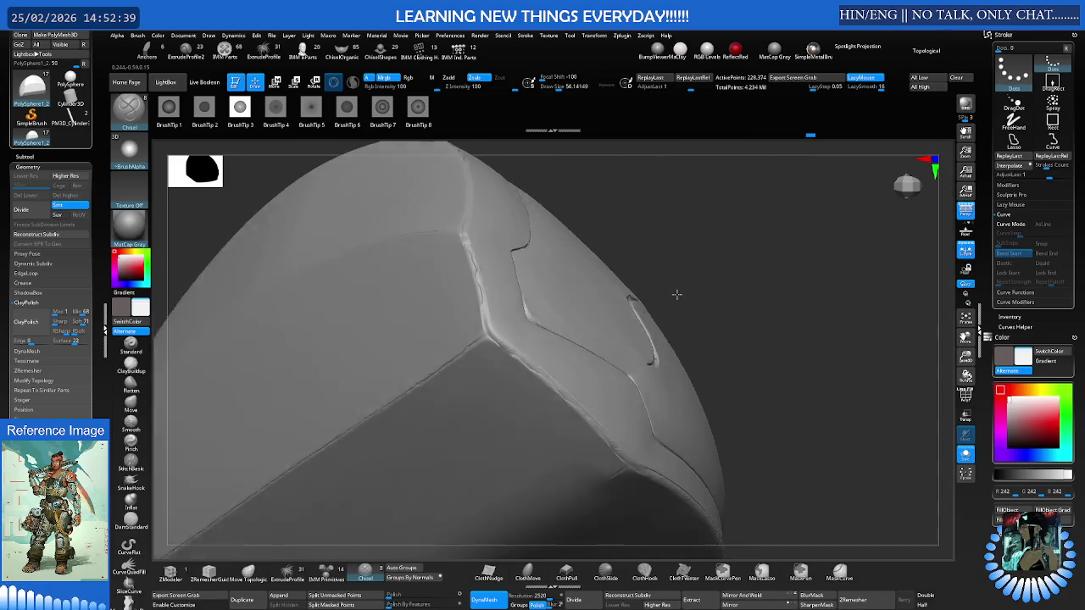
pyautogui.hotkey('ctrl', 'z')
pyautogui.hotkey('ctrl', 'z')
pyautogui.hotkey('ctrl', 'z')
pyautogui.hotkey('ctrl', 'z')
pyautogui.hotkey('ctrl', 'z')
# Return to the sharp chiselled grooves and test a polished remesh against them
pyautogui.hotkey('ctrl', 'z')
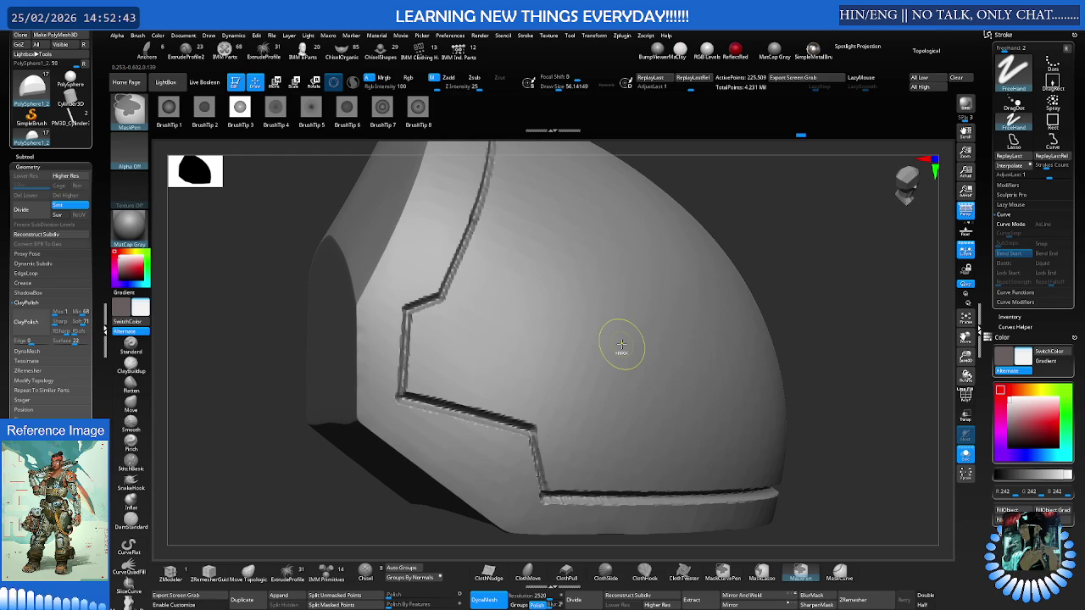
pyautogui.hotkey('ctrl', 'z')
pyautogui.hotkey('ctrl', 'z')
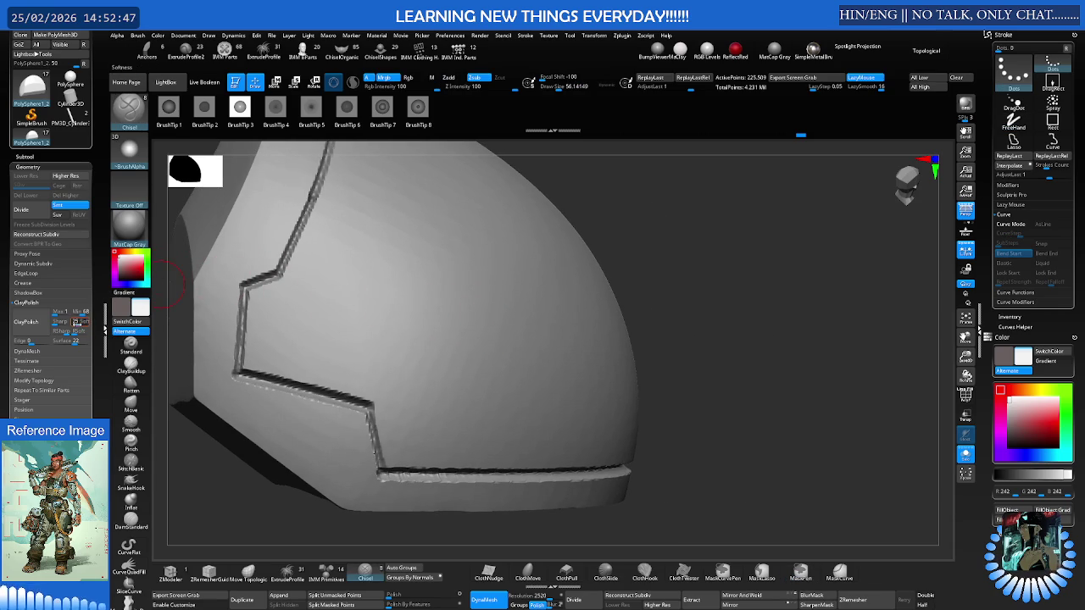
pyautogui.hotkey('ctrl', 'z')
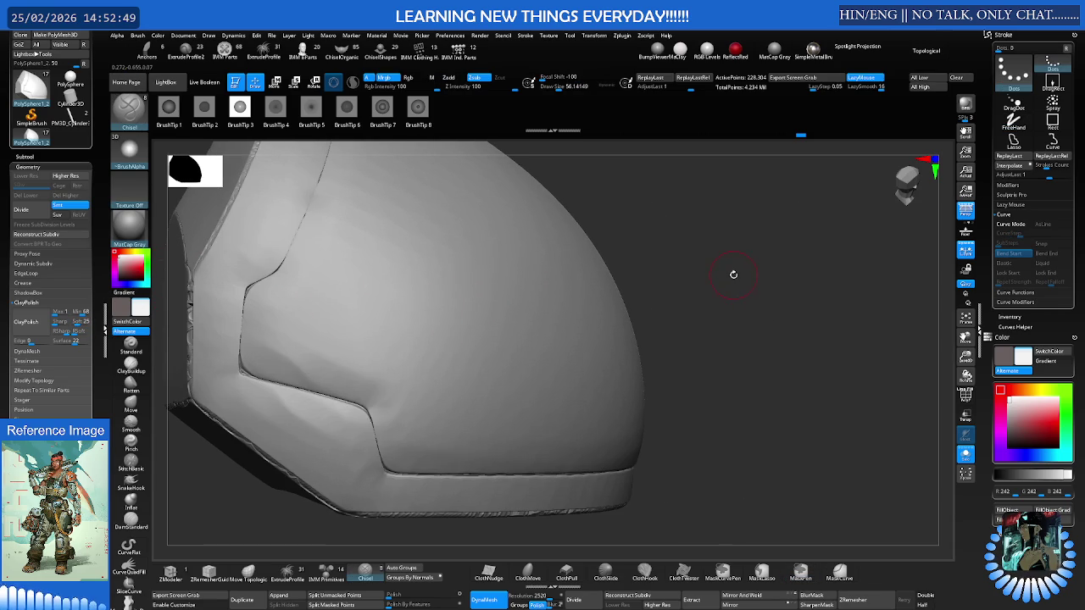
pyautogui.hotkey('ctrl', 'shift', 'z')
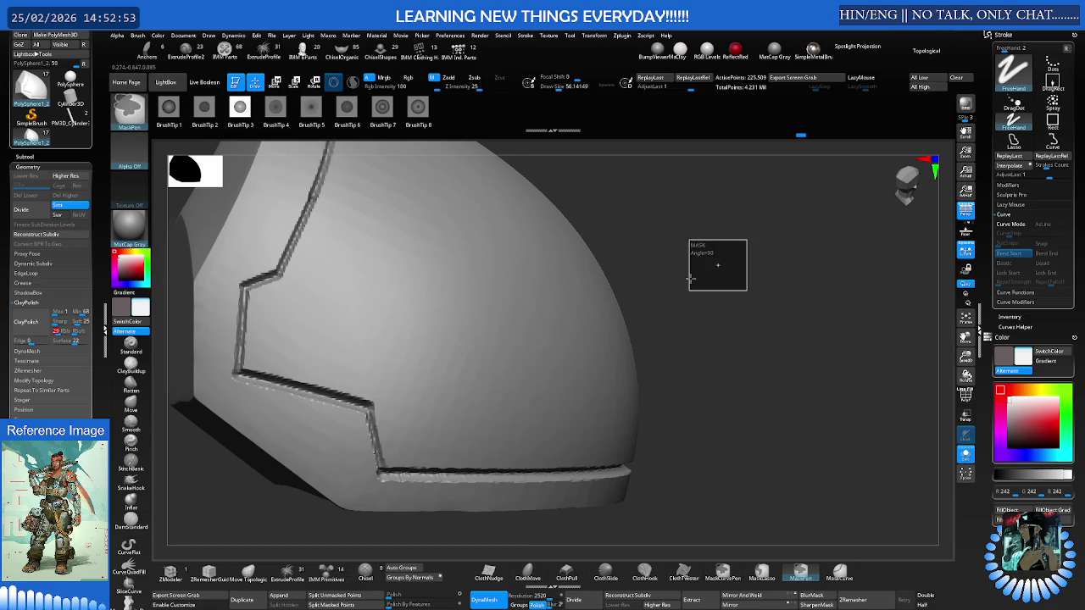
pyautogui.keyDown('ctrl'); pyautogui.moveTo(745, 285); pyautogui.dragTo(692, 269); pyautogui.keyUp('ctrl')
pyautogui.hotkey('ctrl', 'z')
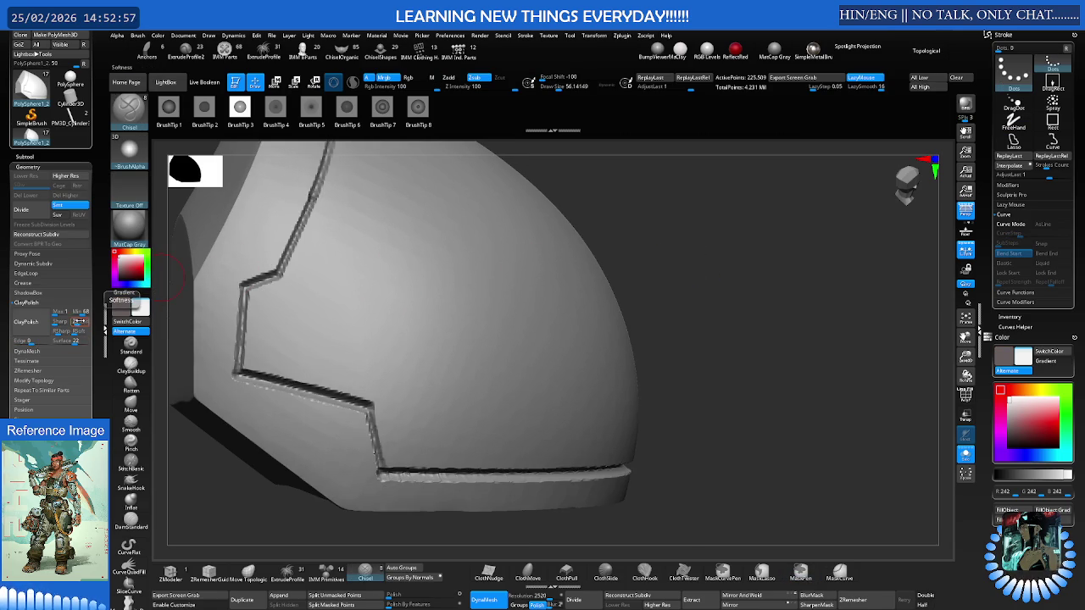
pyautogui.moveTo(745, 246)
pyautogui.keyDown('ctrl'); pyautogui.mouseDown()
pyautogui.moveTo(690, 279)
pyautogui.moveTo(726, 249)
pyautogui.moveTo(626, 260)
pyautogui.moveTo(720, 263)
pyautogui.mouseUp(); pyautogui.keyUp('ctrl')
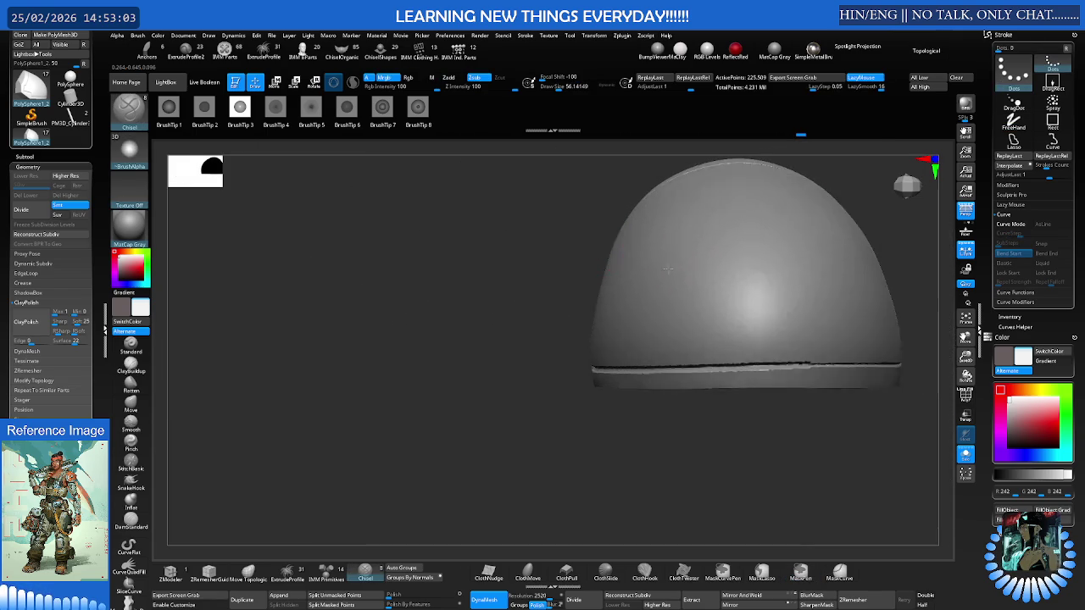
# Raise ClayPolish RSoft and DynaMesh the shoulder pad again with Polish
pyautogui.click(366, 572)
pyautogui.keyDown('alt'); pyautogui.moveTo(356, 509); pyautogui.dragTo(356, 475); pyautogui.keyUp('alt')
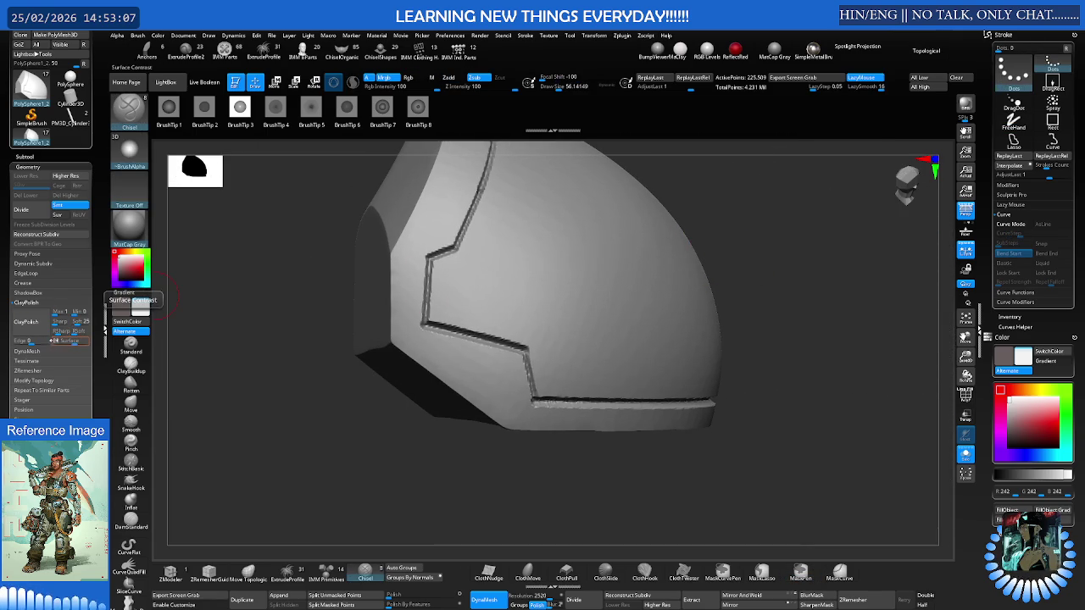
pyautogui.moveTo(74, 330); pyautogui.dragTo(58, 330)
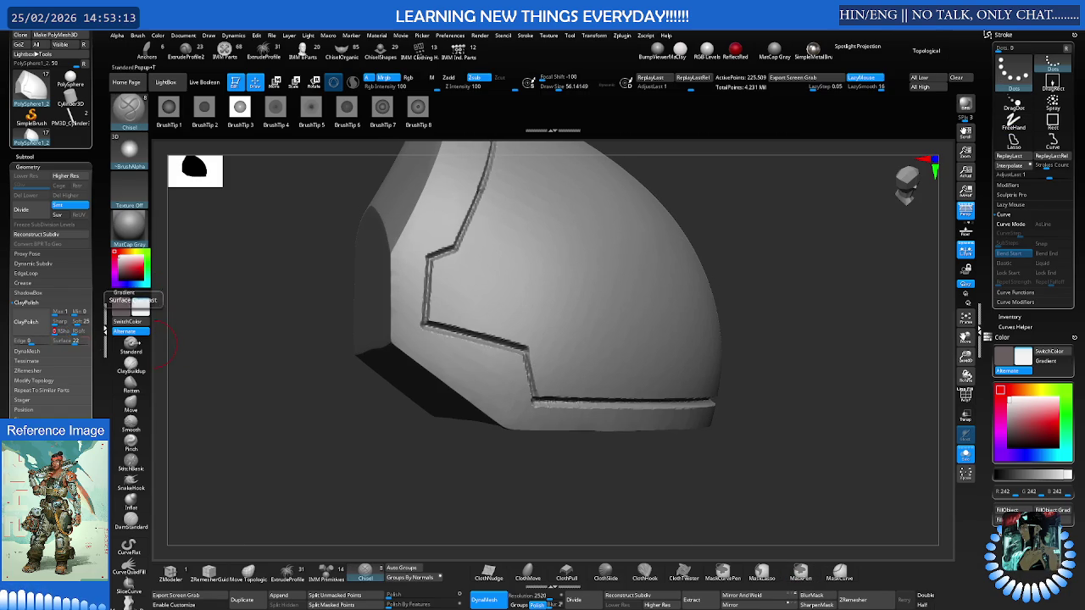
pyautogui.keyDown('ctrl'); pyautogui.moveTo(200, 341); pyautogui.dragTo(187, 314); pyautogui.keyUp('ctrl')
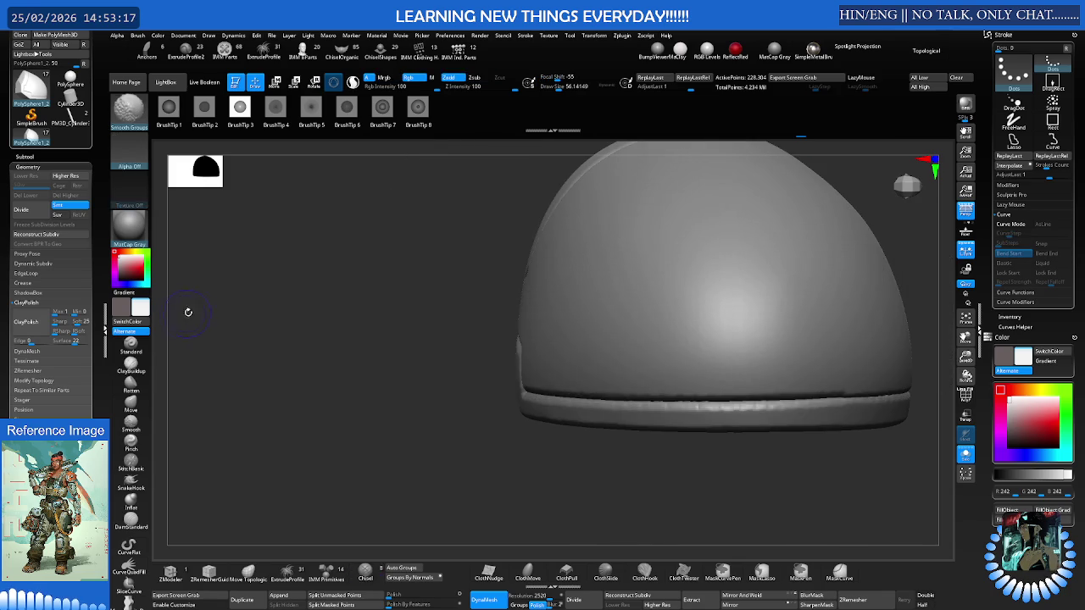
# Orbit and frame the smoothed armor, toggle Polyframe, and show the full character again
pyautogui.moveTo(486, 291); pyautogui.dragTo(329, 287)
pyautogui.moveTo(492, 259)
pyautogui.mouseDown()
pyautogui.moveTo(475, 317)
pyautogui.moveTo(575, 278)
pyautogui.moveTo(513, 262)
pyautogui.moveTo(448, 284)
pyautogui.mouseUp()
pyautogui.scroll(5, 574, 277)
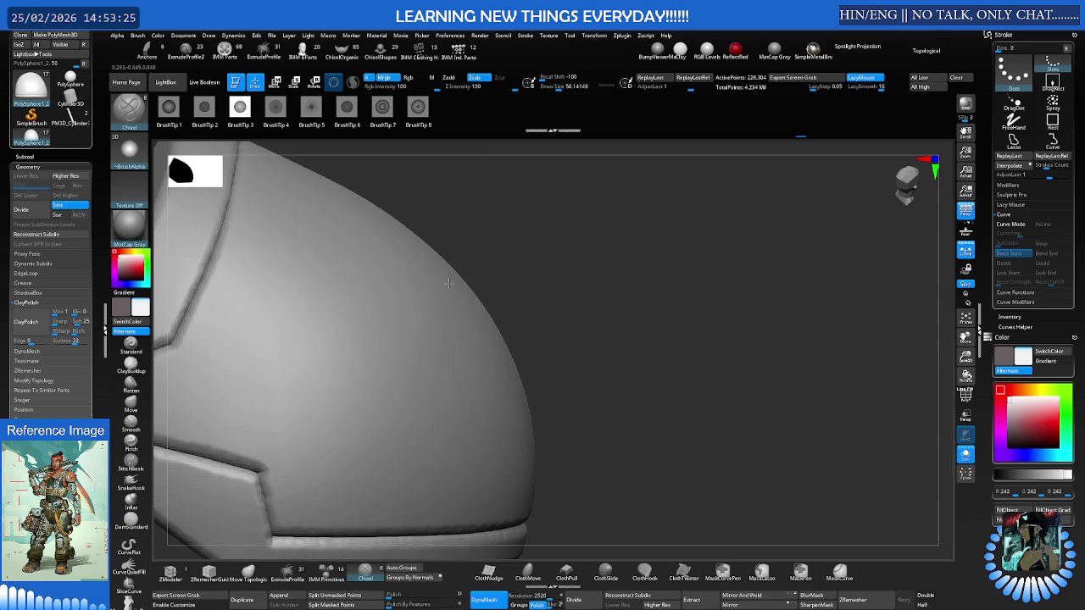
pyautogui.press('f')
pyautogui.hotkey('shift', 'f')
pyautogui.hotkey('shift', 'f')
pyautogui.moveTo(504, 270)
pyautogui.mouseDown(button='right')
pyautogui.moveTo(447, 278)
pyautogui.moveTo(471, 264)
pyautogui.moveTo(458, 249)
pyautogui.moveTo(438, 283)
pyautogui.moveTo(477, 290)
pyautogui.moveTo(455, 254)
pyautogui.moveTo(467, 230)
pyautogui.moveTo(435, 259)
pyautogui.mouseUp(button='right')
pyautogui.keyDown('ctrl'); pyautogui.keyDown('shift'); pyautogui.click(453, 279); pyautogui.keyUp('shift'); pyautogui.keyUp('ctrl')
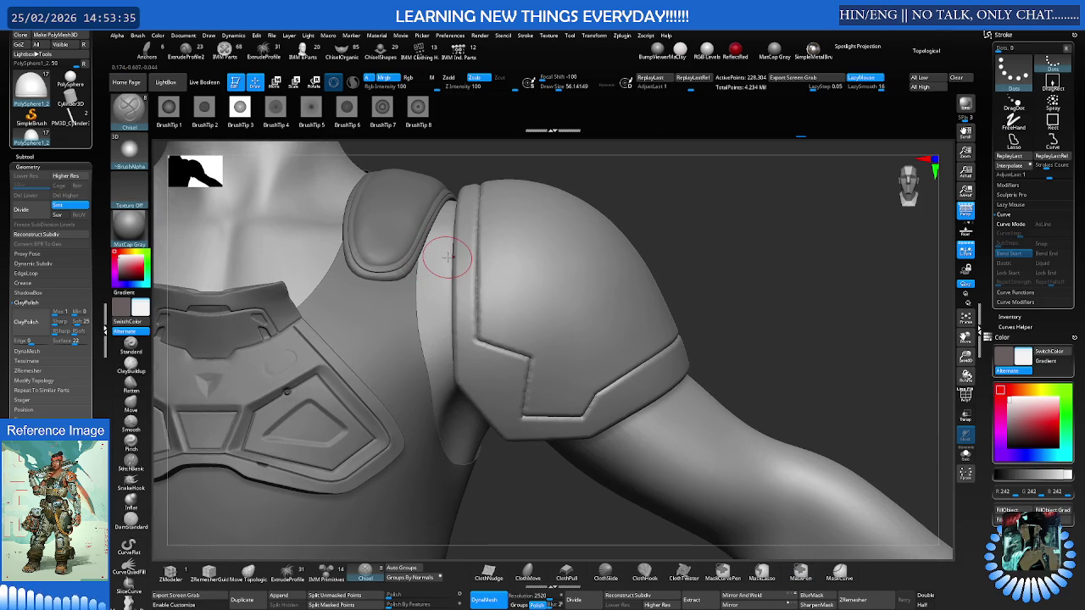
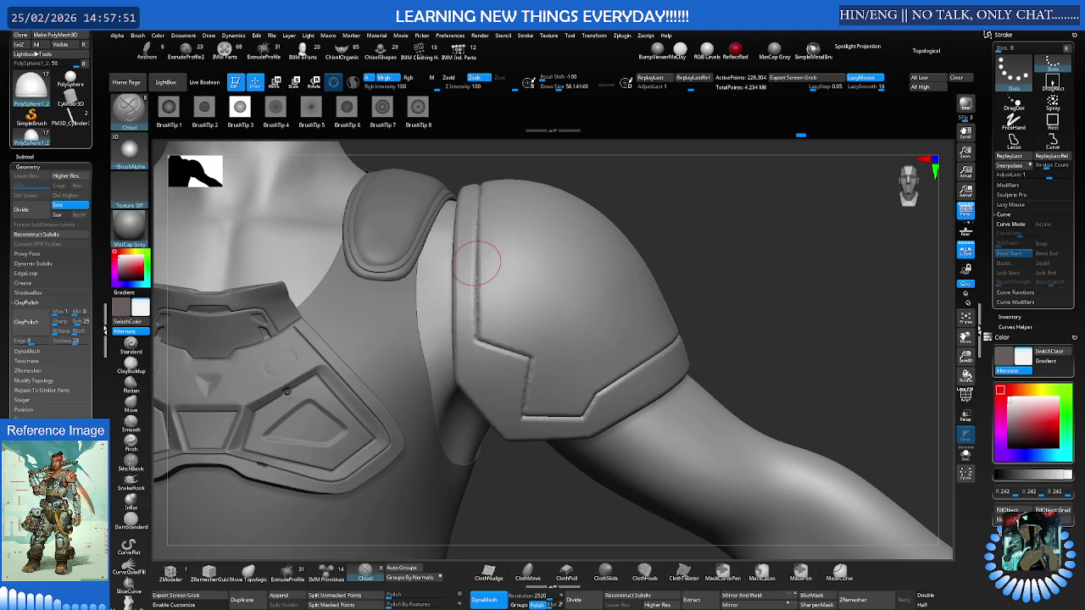
# Select the Chisel brush and frame the shoulder pad from above to work its lower panel groove
pyautogui.moveTo(509, 297); pyautogui.dragTo(509, 273, button='right')
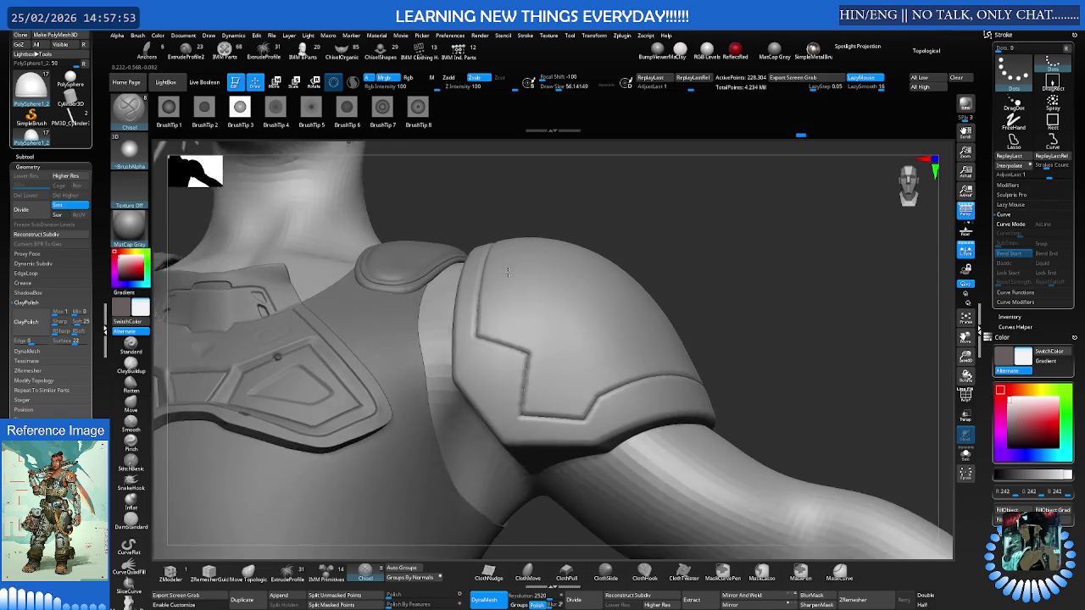
pyautogui.moveTo(501, 314)
pyautogui.keyDown('ctrl'); pyautogui.mouseDown(button='right')
pyautogui.moveTo(604, 284)
pyautogui.moveTo(610, 262)
pyautogui.moveTo(555, 295)
pyautogui.moveTo(571, 274)
pyautogui.moveTo(572, 295)
pyautogui.moveTo(542, 297)
pyautogui.moveTo(543, 322)
pyautogui.moveTo(589, 297)
pyautogui.mouseUp(button='right'); pyautogui.keyUp('ctrl')
pyautogui.press('space')
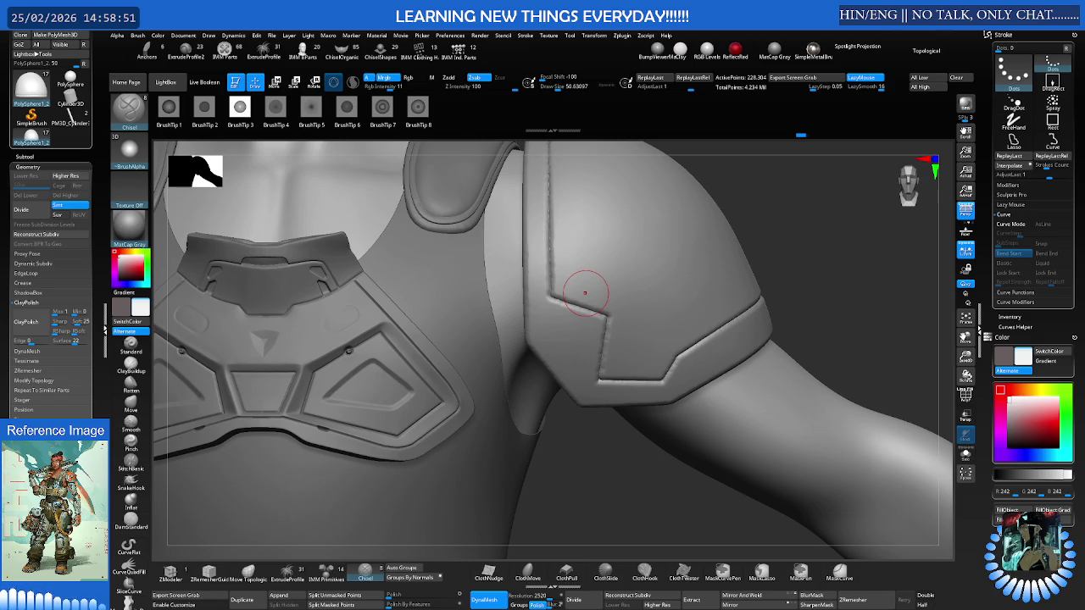
pyautogui.moveTo(582, 273); pyautogui.dragTo(593, 254, button='right')
# With the Chisel brush active, turn on the shoulder pad's polygon wireframe and reframe its panels
pyautogui.keyDown('ctrl'); pyautogui.moveTo(613, 290); pyautogui.dragTo(596, 318, button='right'); pyautogui.keyUp('ctrl')
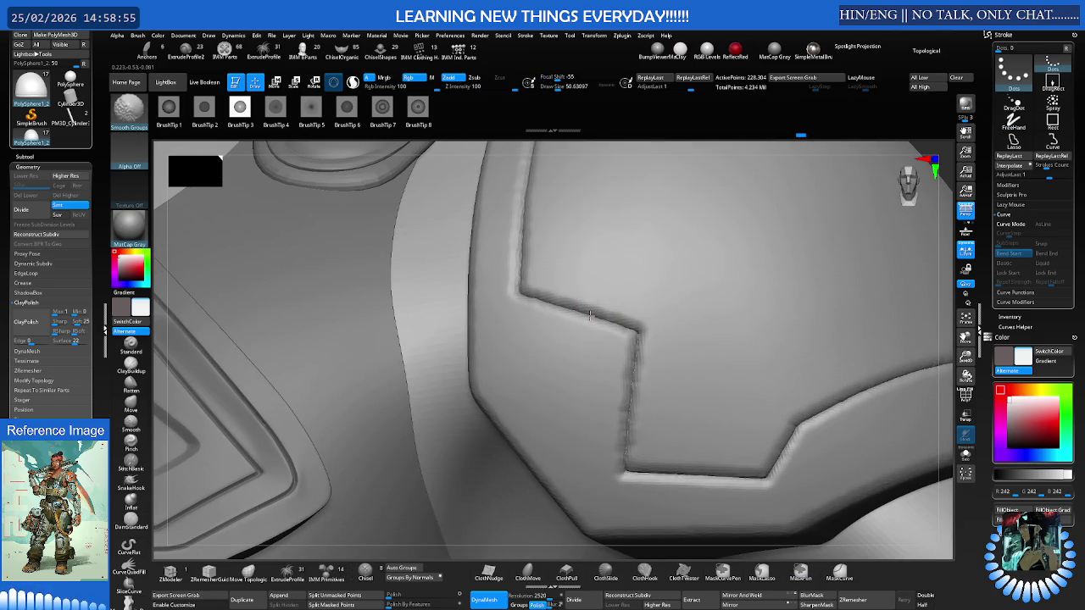
pyautogui.press('c')
pyautogui.moveTo(649, 278)
pyautogui.mouseDown(button='right')
pyautogui.moveTo(571, 278)
pyautogui.moveTo(718, 249)
pyautogui.moveTo(573, 271)
pyautogui.moveTo(684, 259)
pyautogui.mouseUp(button='right')
pyautogui.hotkey('shift', 'f')
pyautogui.hotkey('shift', 'f')
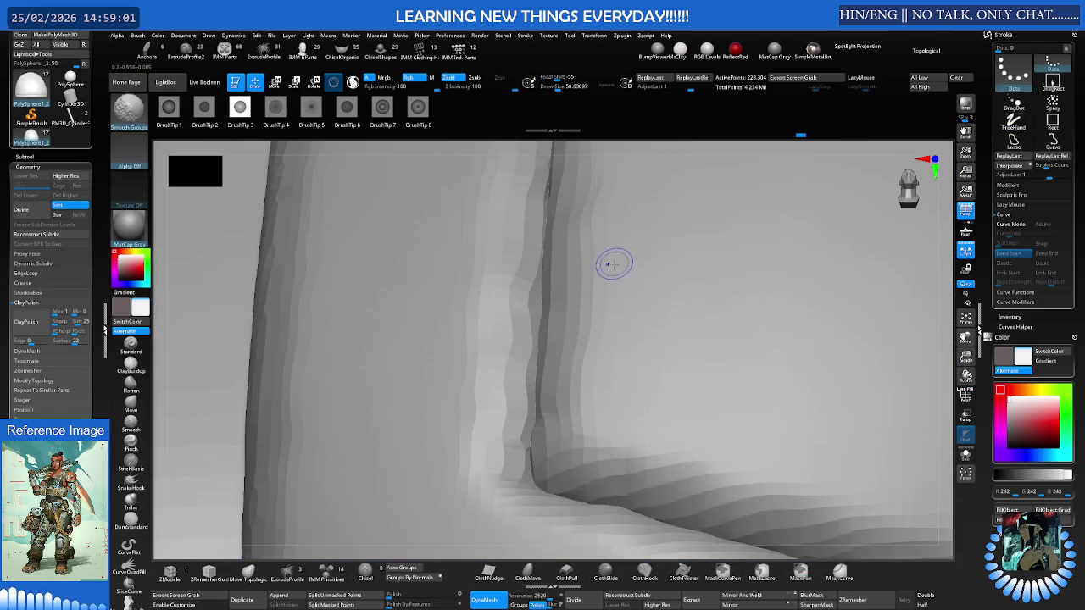
pyautogui.moveTo(614, 263)
pyautogui.mouseDown(button='right')
pyautogui.moveTo(588, 271)
pyautogui.moveTo(649, 263)
pyautogui.moveTo(623, 264)
pyautogui.mouseUp(button='right')
pyautogui.press('space')
# Switch between the Extract7 chest plate and the shoulder pad, then smooth the groove edges
pyautogui.keyDown('alt'); pyautogui.click(627, 303); pyautogui.keyUp('alt')
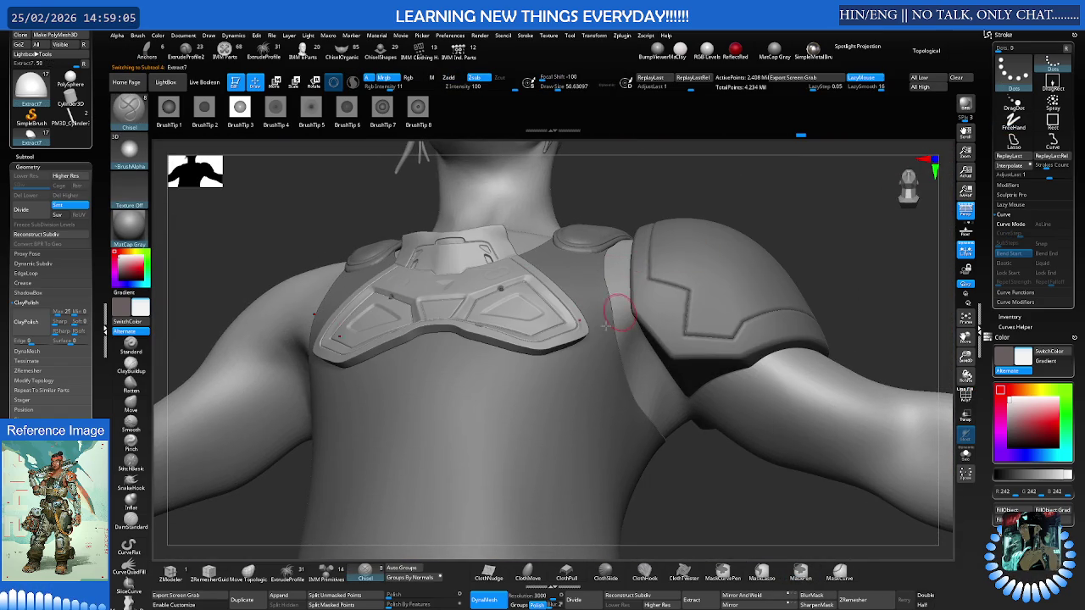
pyautogui.keyDown('alt'); pyautogui.click(599, 328); pyautogui.keyUp('alt')
pyautogui.moveTo(599, 328); pyautogui.dragTo(765, 232, button='right')
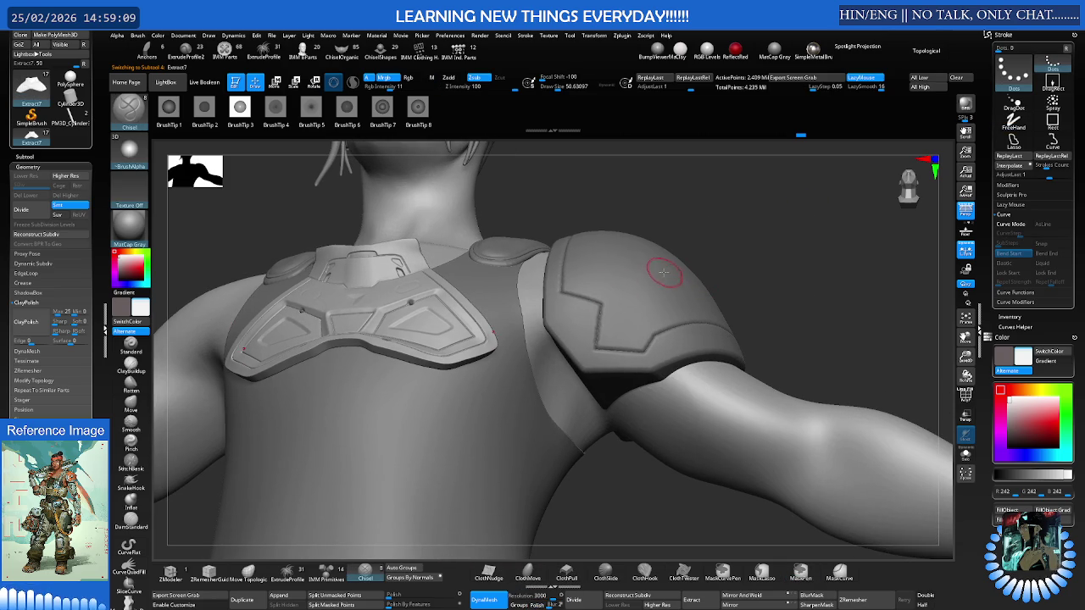
pyautogui.keyDown('ctrl'); pyautogui.moveTo(653, 273); pyautogui.dragTo(625, 283, button='right'); pyautogui.keyUp('ctrl')
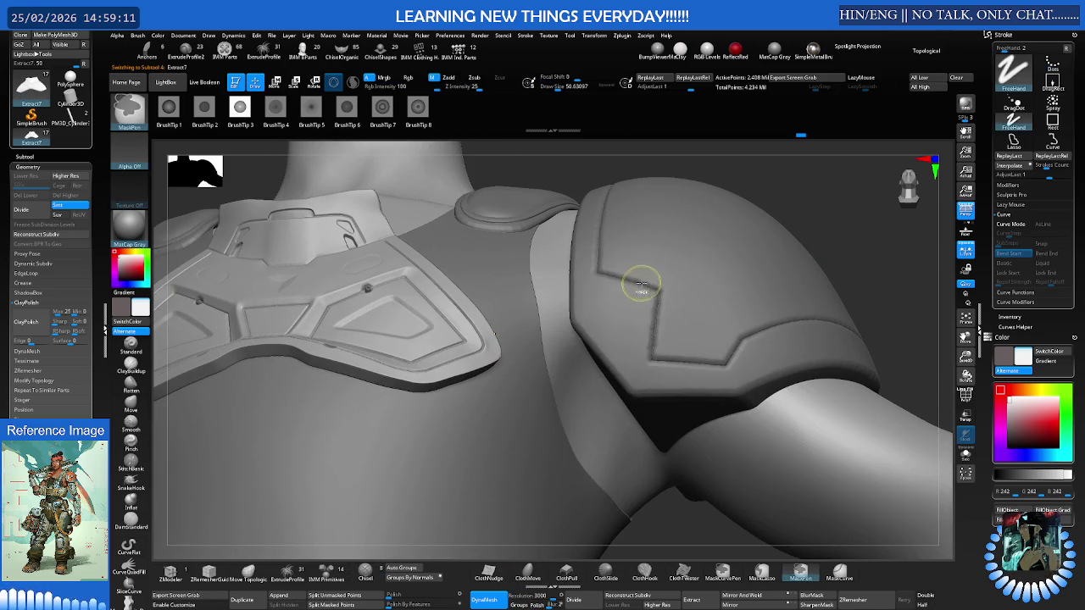
pyautogui.keyDown('alt'); pyautogui.click(669, 280); pyautogui.keyUp('alt')
pyautogui.keyDown('ctrl'); pyautogui.moveTo(673, 276); pyautogui.dragTo(850, 217, button='right'); pyautogui.keyUp('ctrl')
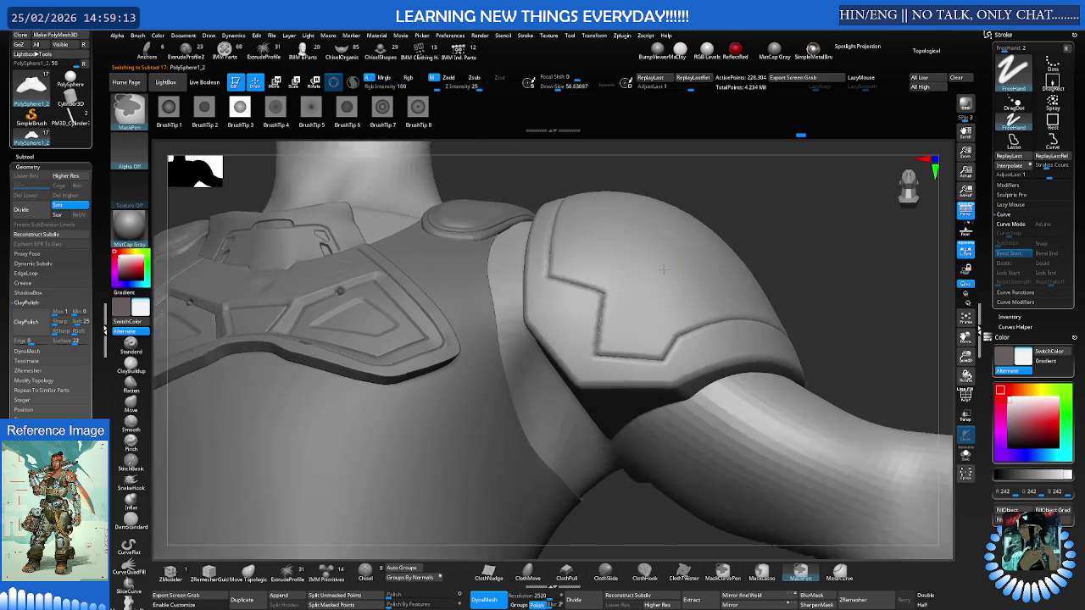
pyautogui.keyDown('ctrl'); pyautogui.moveTo(765, 262); pyautogui.dragTo(746, 269, button='right'); pyautogui.keyUp('ctrl')
pyautogui.hotkey('shift', 'f')
pyautogui.keyDown('ctrl'); pyautogui.moveTo(649, 296); pyautogui.dragTo(561, 336, button='right'); pyautogui.keyUp('ctrl')
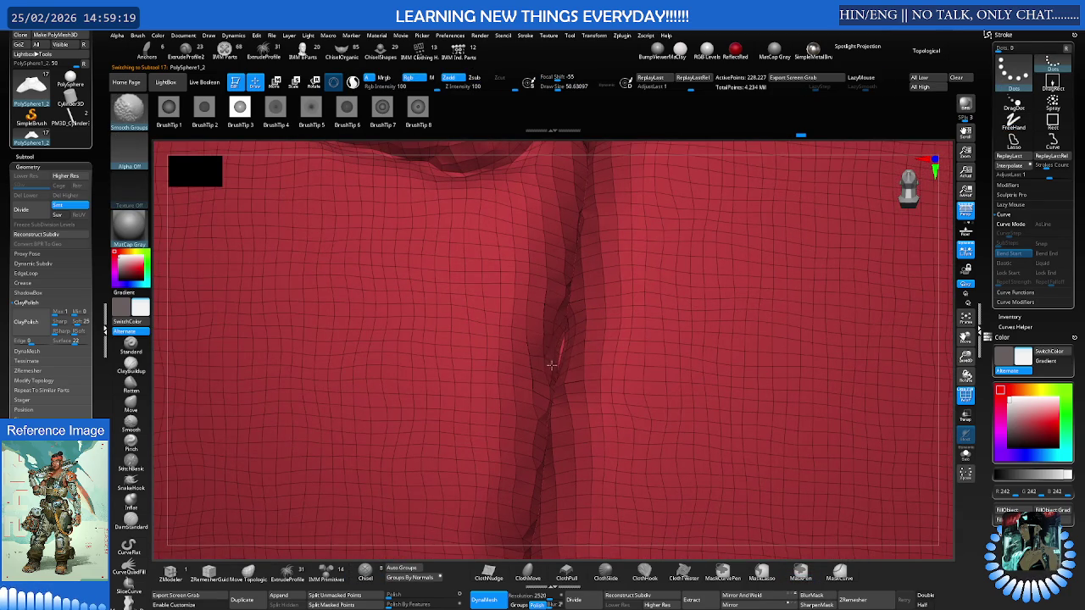
# Isolate the shoulder pad with Solo and rotate to view the whole pad
pyautogui.press('ctrl')
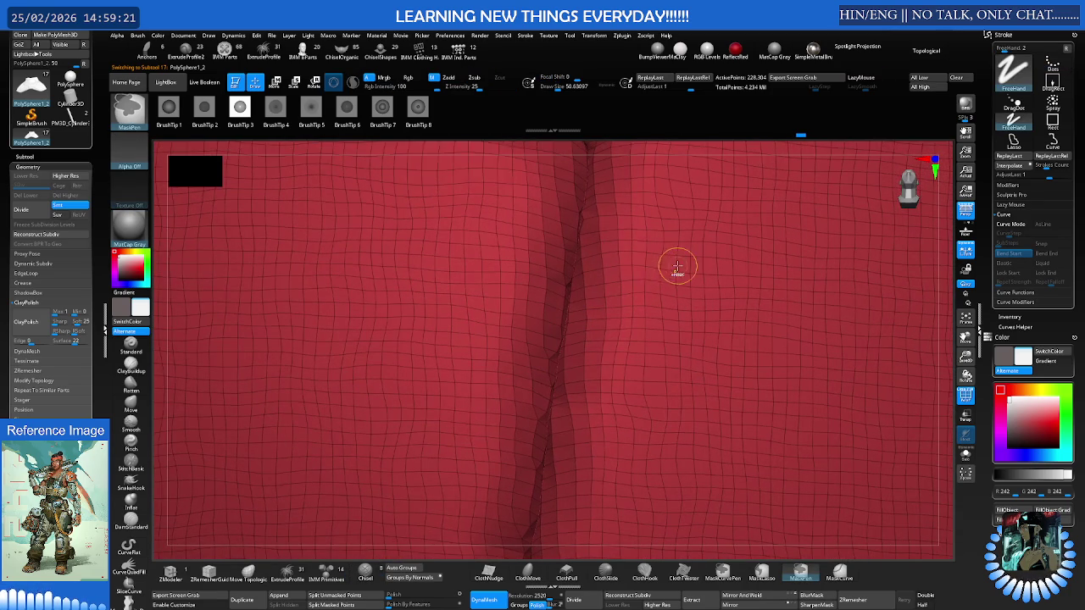
pyautogui.scroll(-1, 669, 267)
pyautogui.scroll(-3, 644, 269)
pyautogui.scroll(-2, 645, 271)
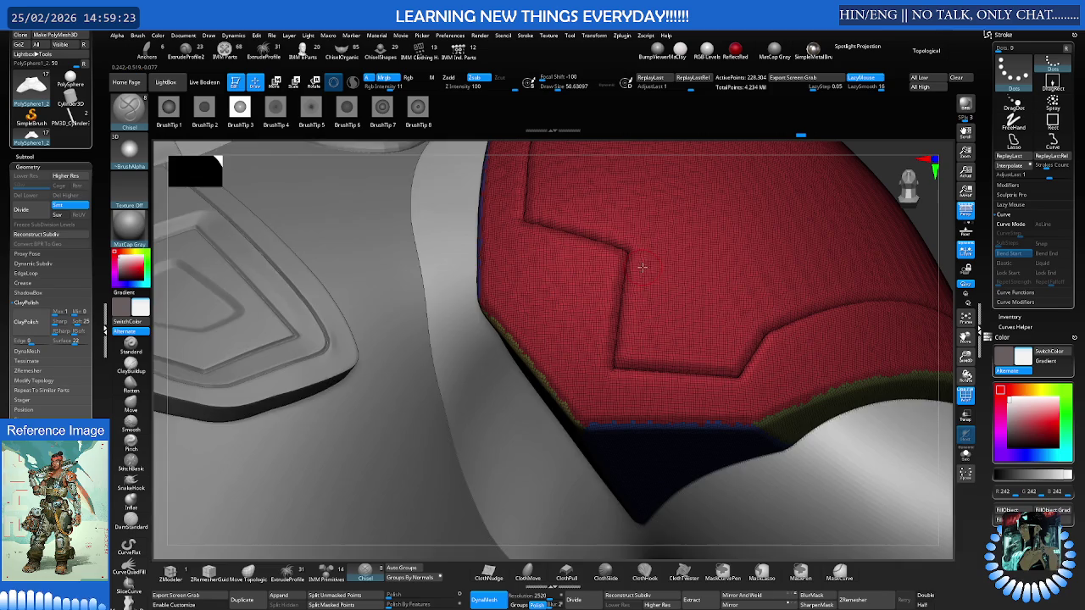
pyautogui.keyDown('ctrl'); pyautogui.keyDown('shift'); pyautogui.click(645, 271); pyautogui.keyUp('shift'); pyautogui.keyUp('ctrl')
pyautogui.moveTo(688, 268); pyautogui.dragTo(522, 292, button='right')
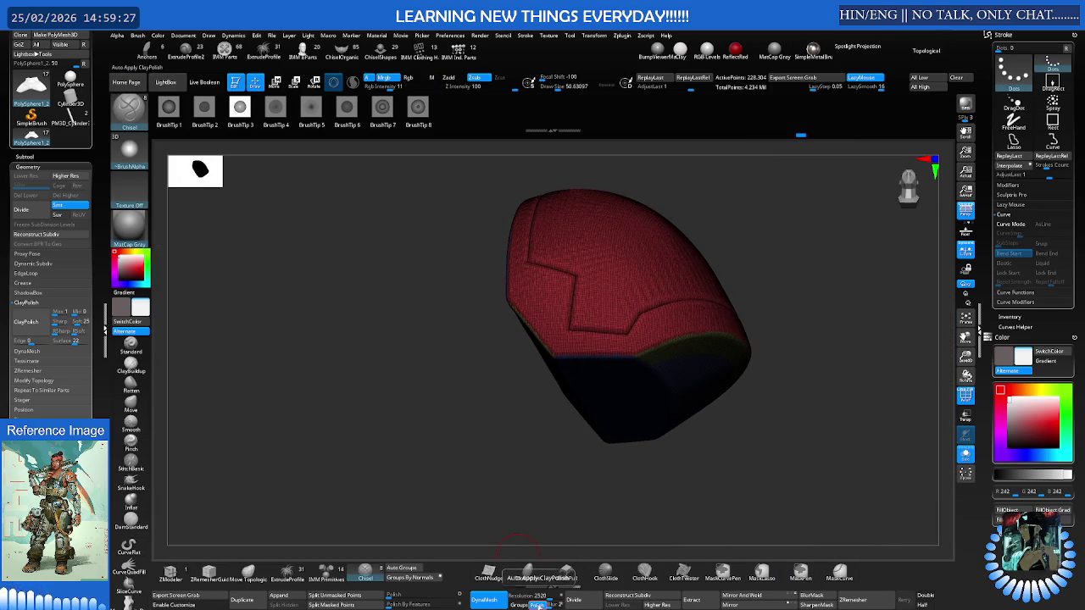
# Hide the polygroup wireframe and smooth out the pad's jagged groove crease
pyautogui.press('ctrl')
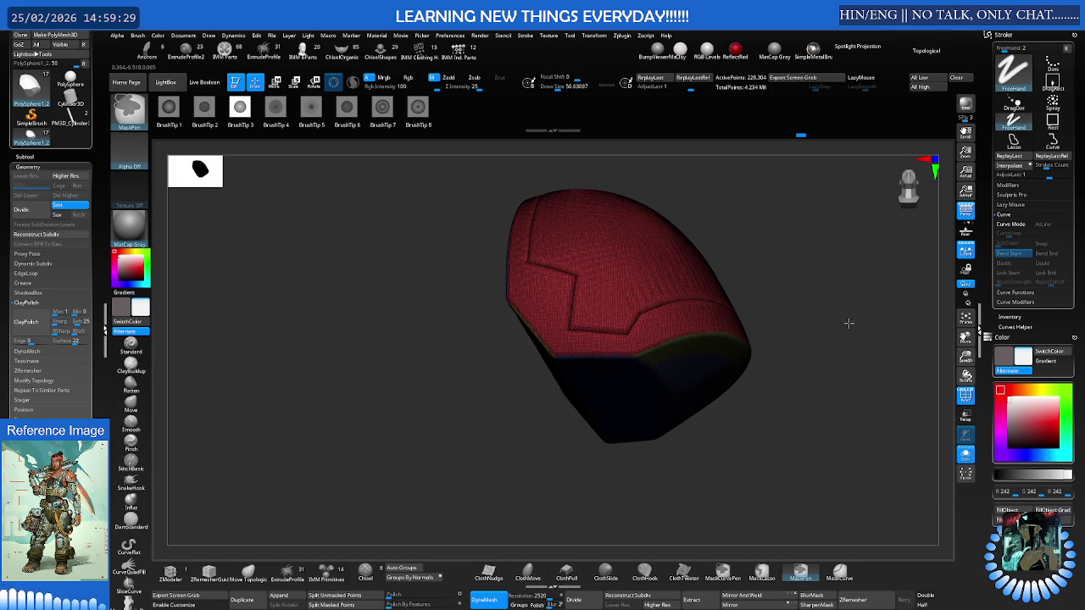
pyautogui.hotkey('shift', 'f')
pyautogui.moveTo(610, 332)
pyautogui.keyDown('ctrl'); pyautogui.mouseDown(button='right')
pyautogui.moveTo(644, 322)
pyautogui.moveTo(622, 356)
pyautogui.mouseUp(button='right'); pyautogui.keyUp('ctrl')
pyautogui.hotkey('shift', 'f')
pyautogui.hotkey('shift', 'f')
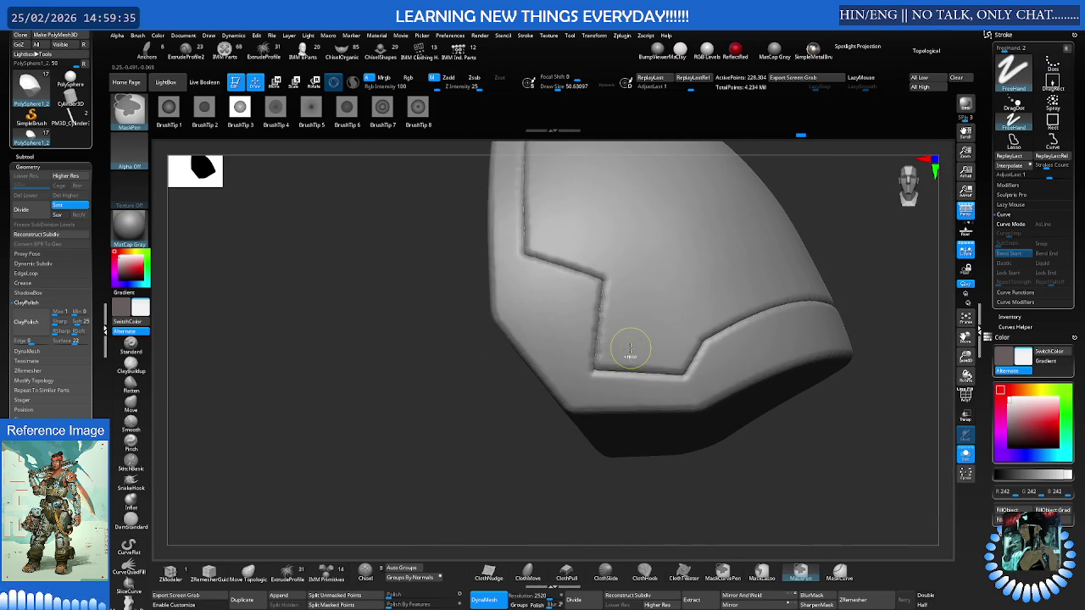
pyautogui.moveTo(630, 348)
pyautogui.keyDown('ctrl'); pyautogui.mouseDown(button='right')
pyautogui.moveTo(625, 338)
pyautogui.moveTo(574, 370)
pyautogui.mouseUp(button='right'); pyautogui.keyUp('ctrl')
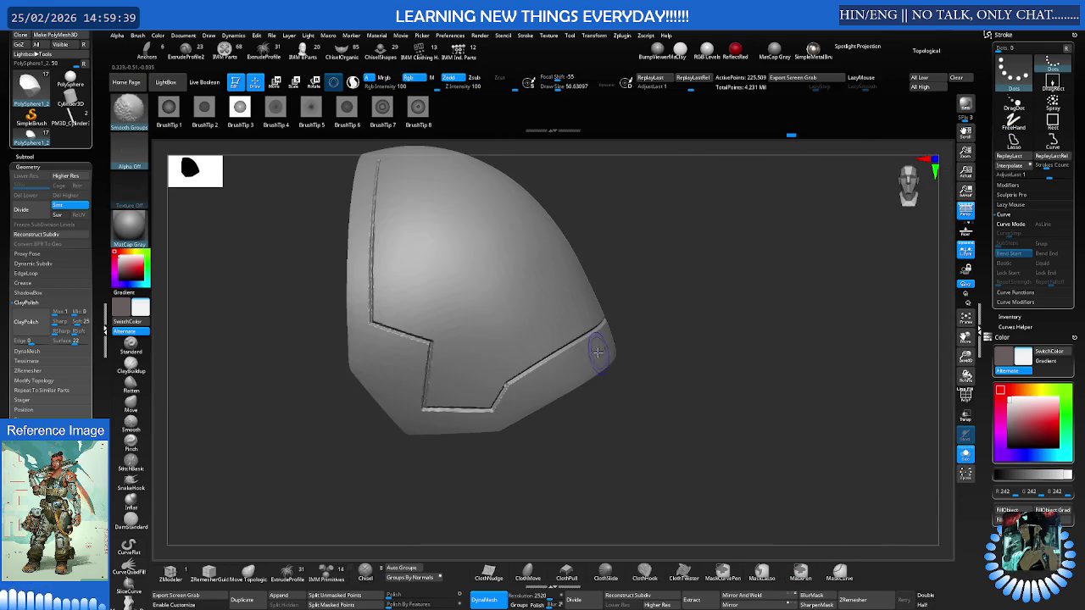
# Step between the pad's lower and full resolution levels, then save the project
pyautogui.hotkey('ctrl', 'z')
pyautogui.hotkey('ctrl', 'z')
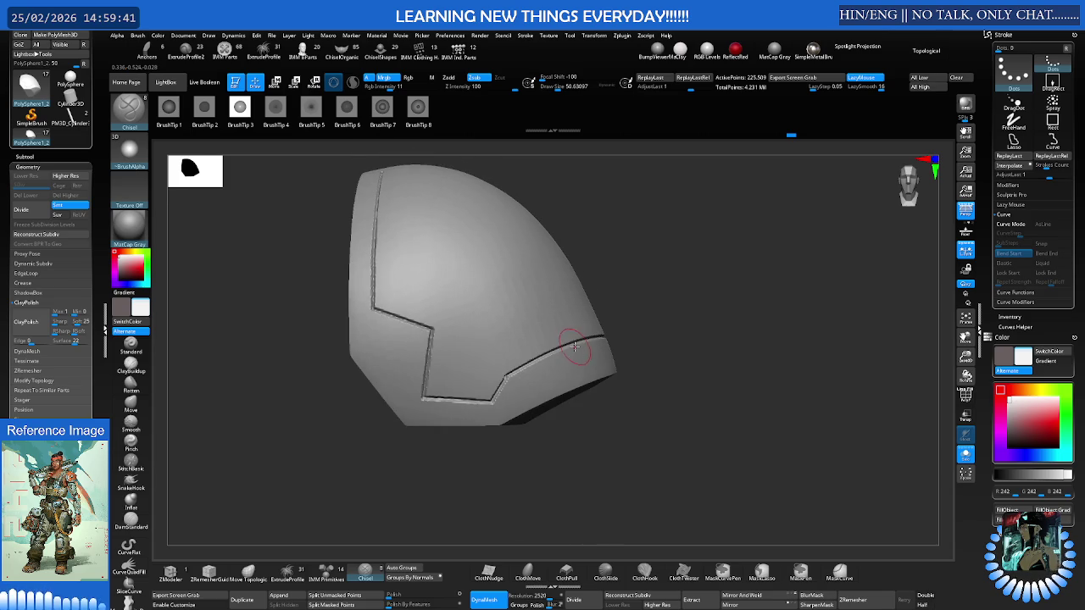
pyautogui.hotkey('ctrl', 'z')
pyautogui.hotkey('ctrl', 'shift', 'z')
pyautogui.hotkey('ctrl', 'shift', 'z')
pyautogui.hotkey('ctrl', 'z')
pyautogui.hotkey('ctrl', 'z')
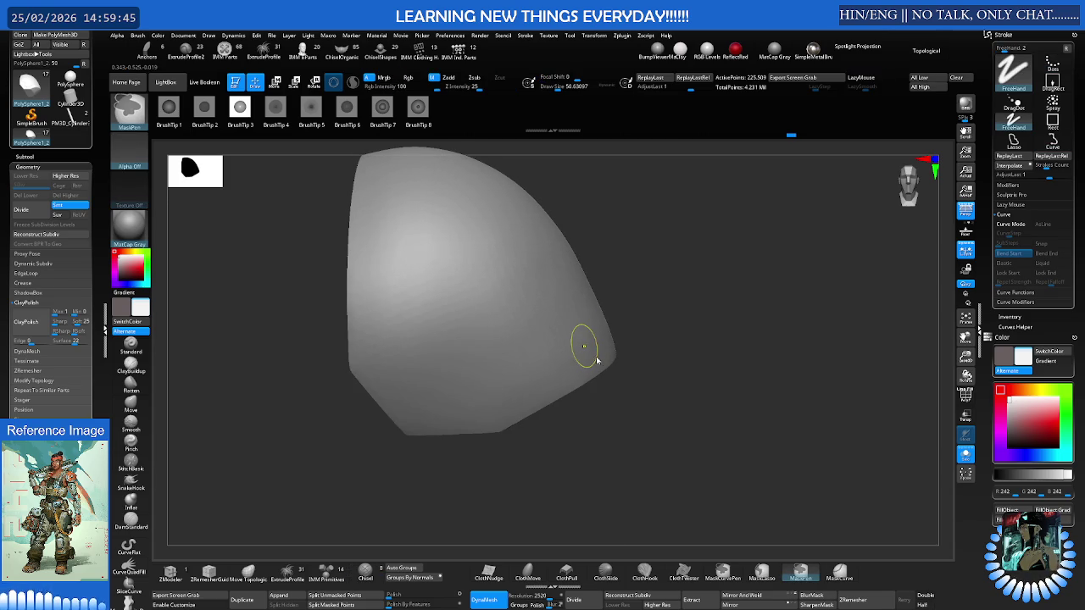
pyautogui.hotkey('ctrl', 's')
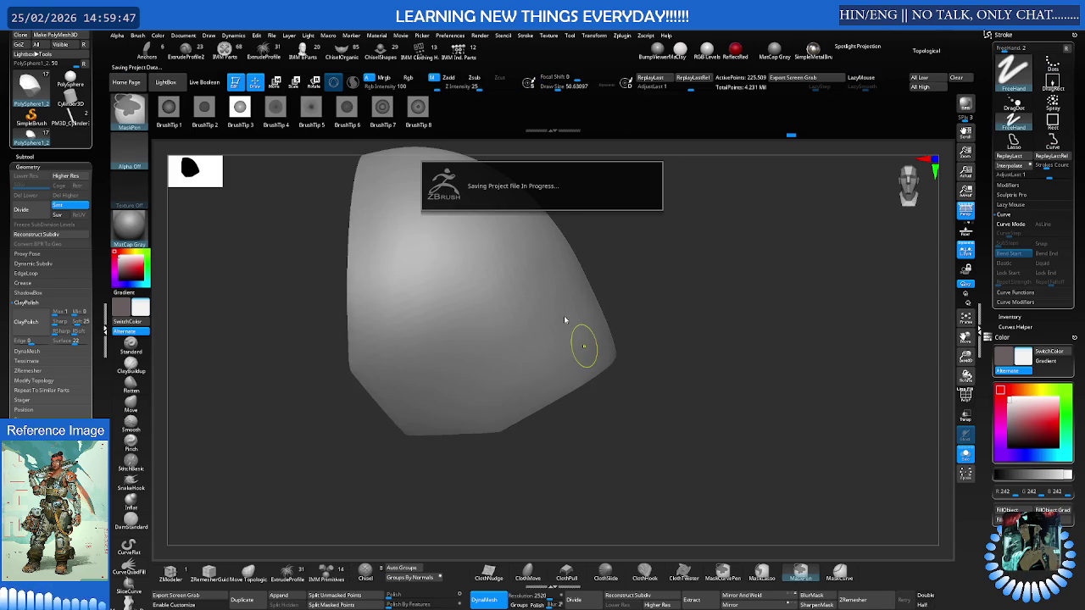